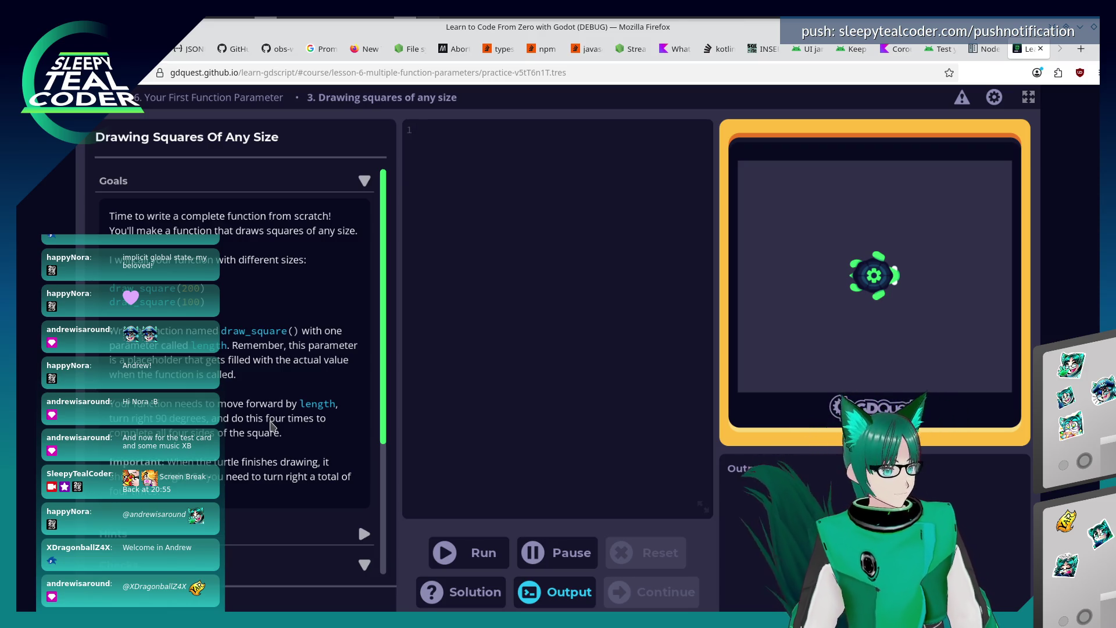
scroll(277, 311, down, 2)
scroll(272, 427, down, 2)
scroll(279, 423, up, 2)
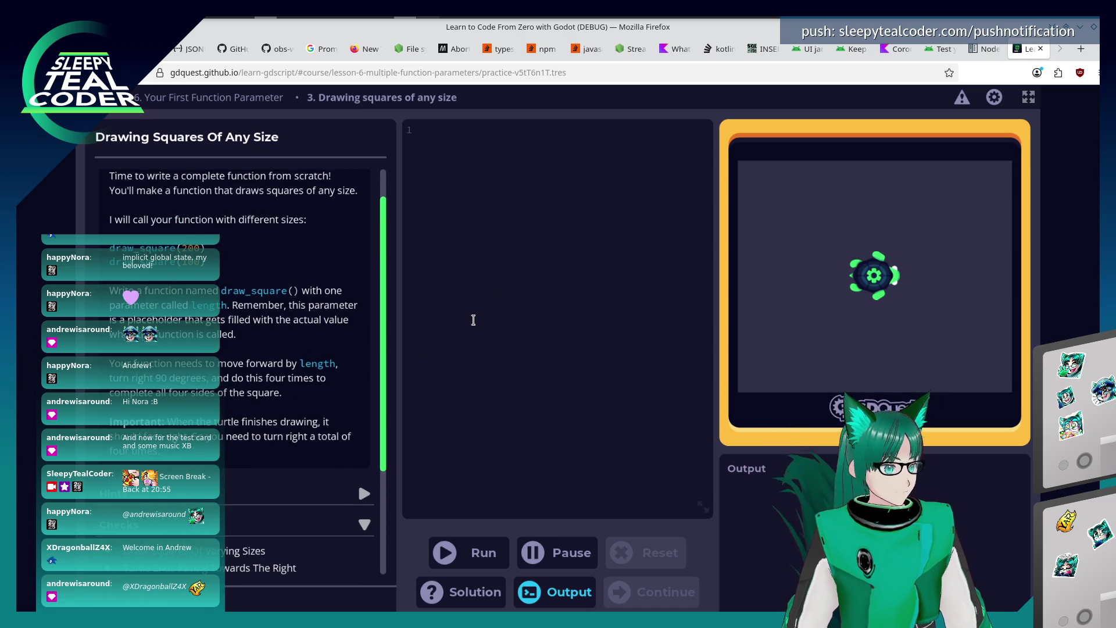
text(fun)
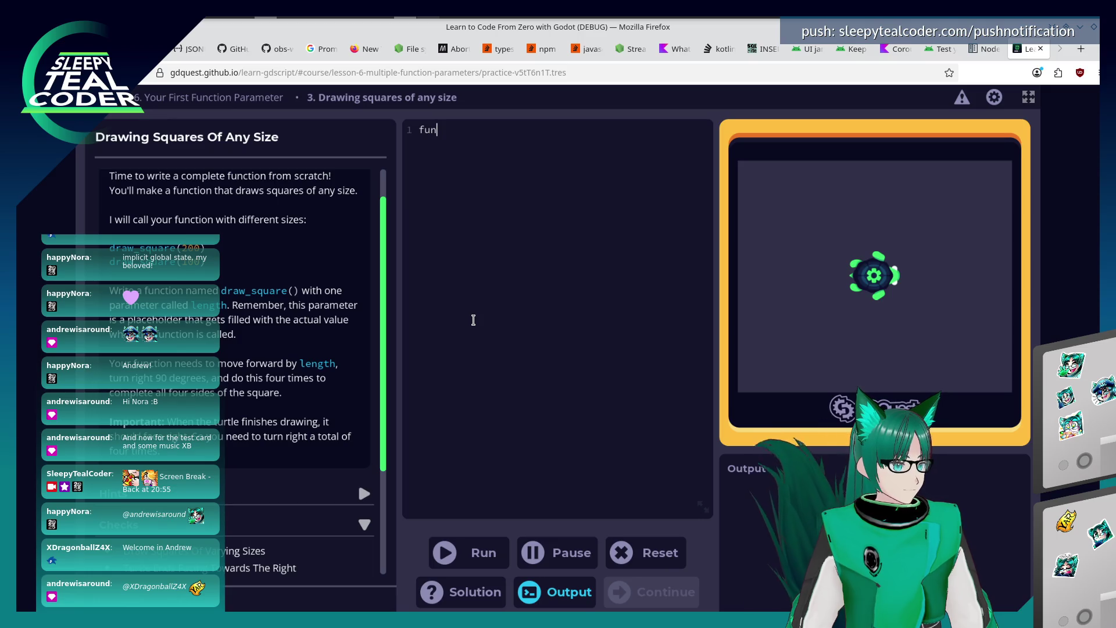
text(c draw_square(le)
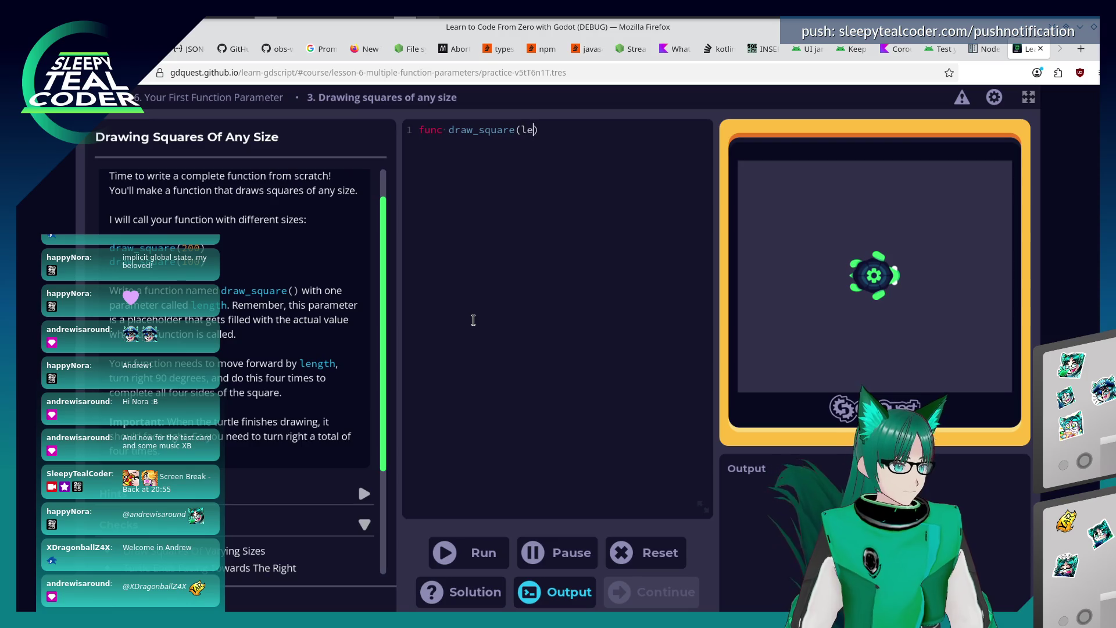
text(ngth)
Write draw_square(length) with four move_forward(length) calls alternating with turn_right(90) lines.
key(Return)
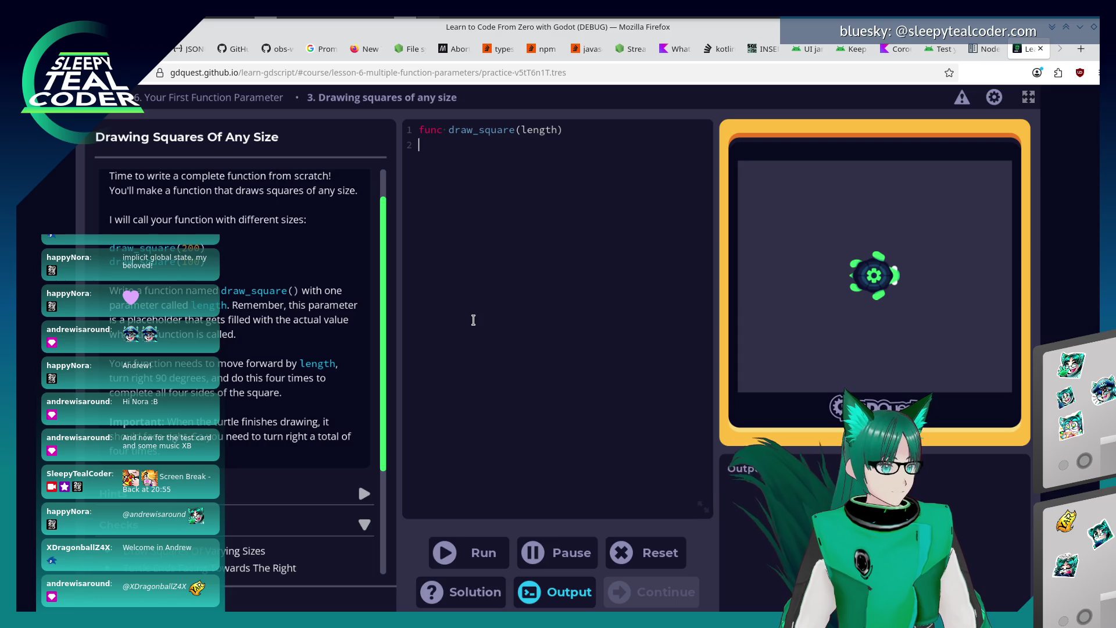
key(BackSpace)
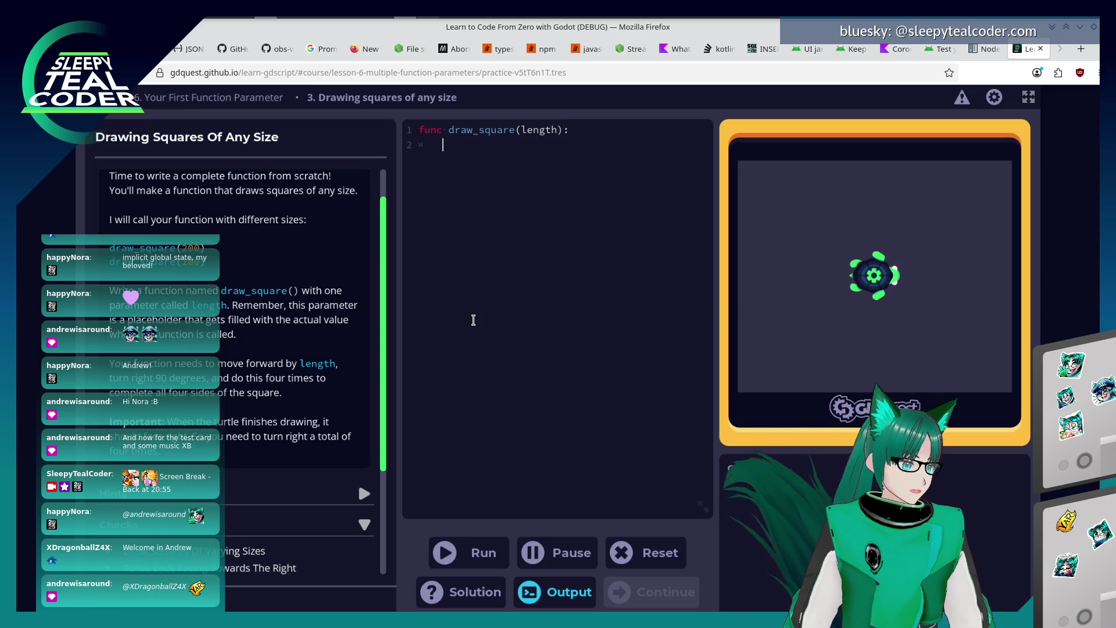
scroll(320, 384, up, 1)
scroll(320, 385, down, 2)
scroll(320, 385, down, 2)
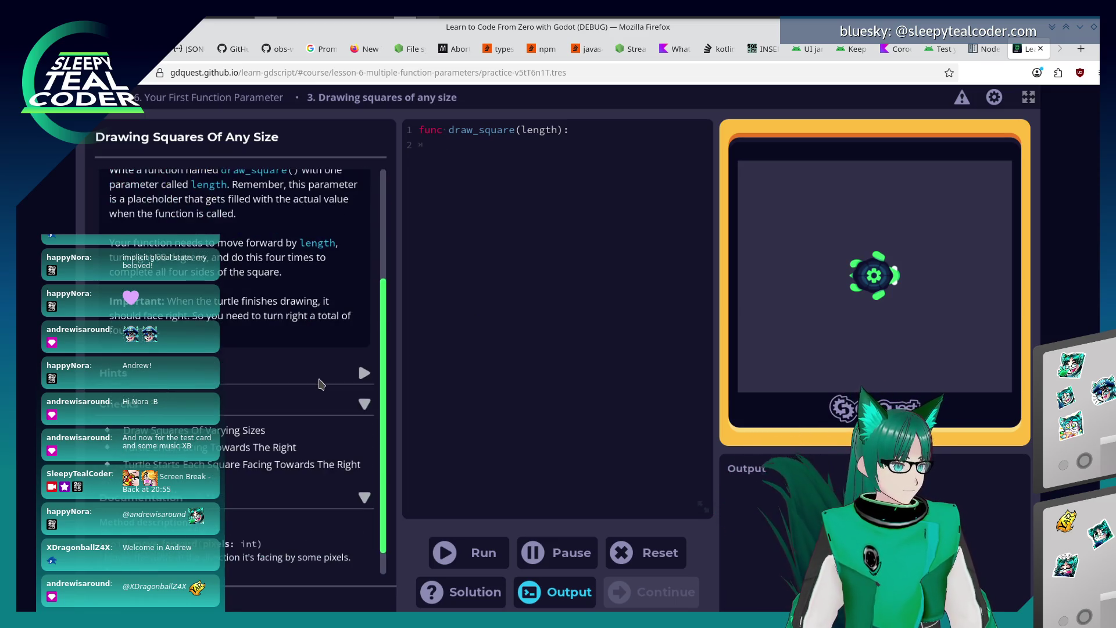
scroll(321, 385, down, 1)
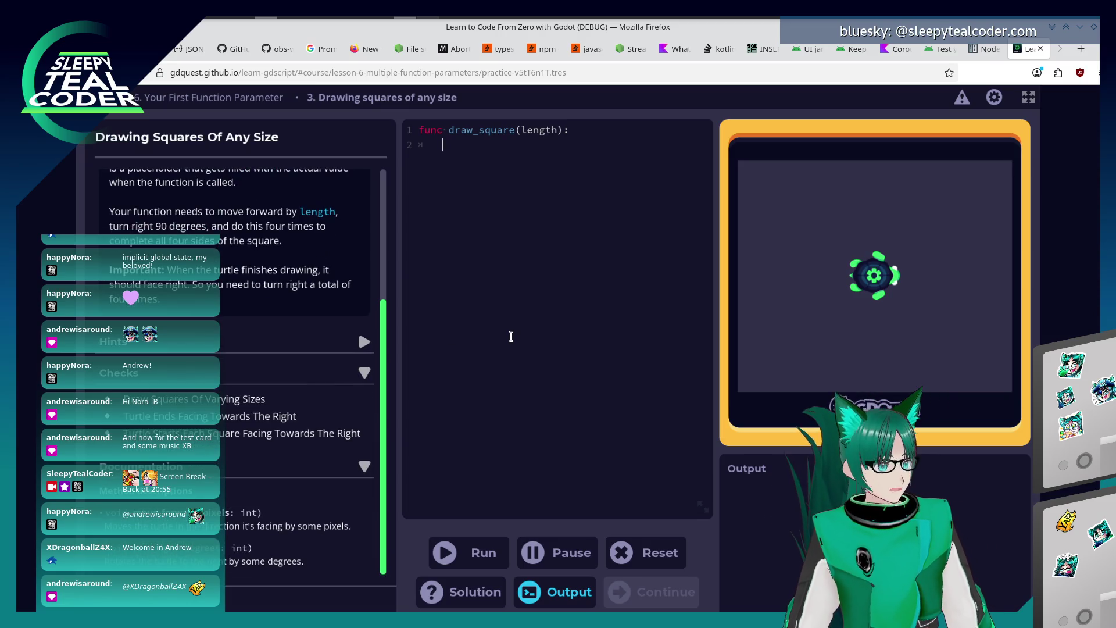
text(move_forwa)
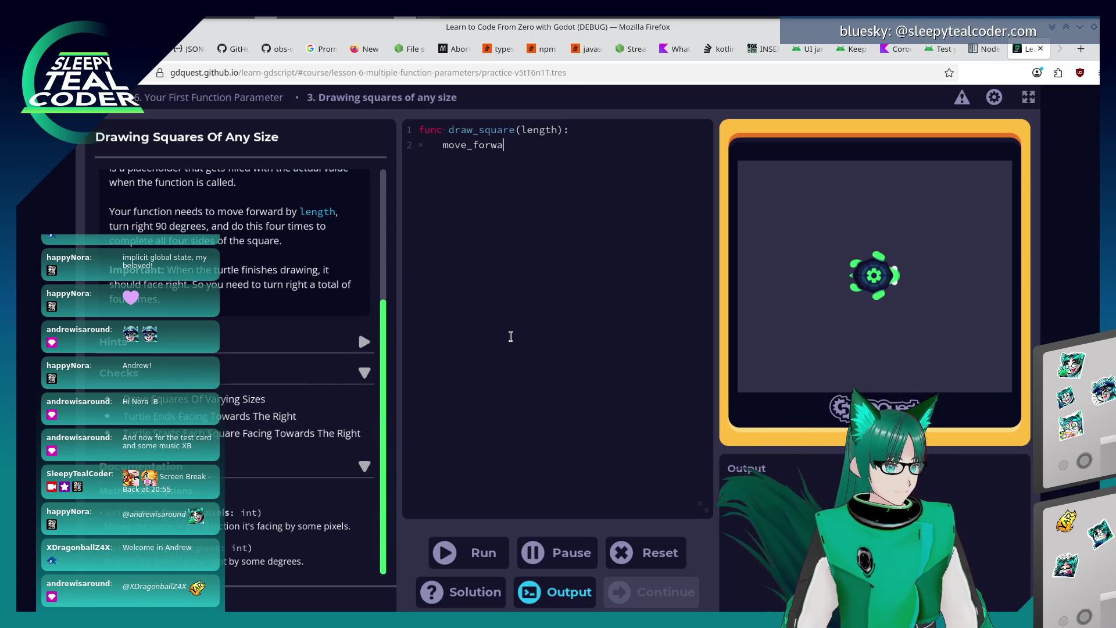
text(rd(length) 	tu)
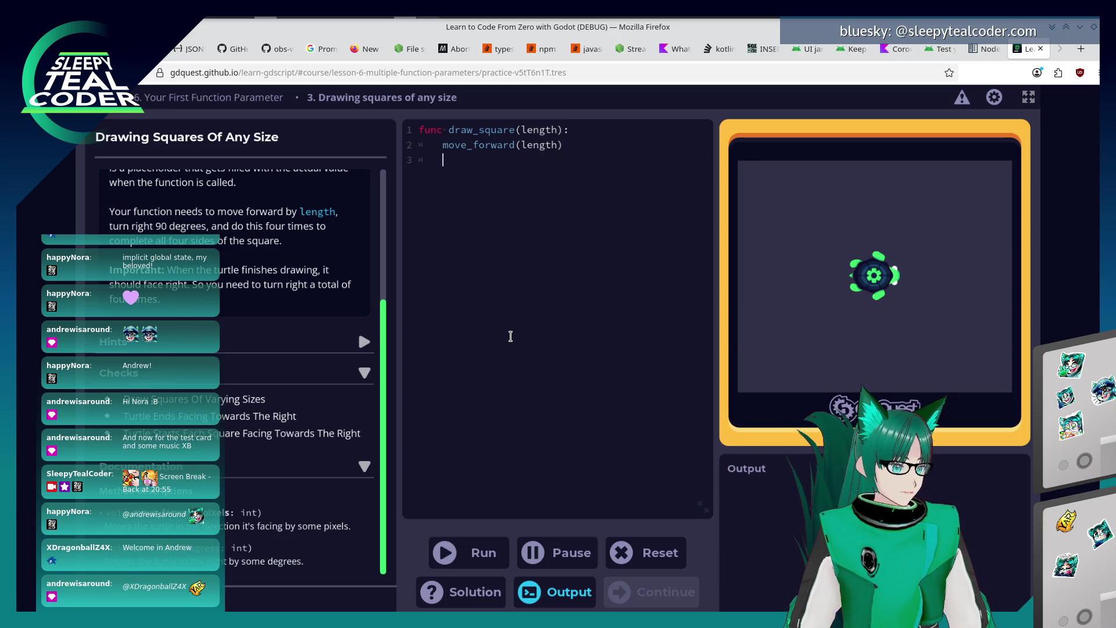
text(rn_rugh)
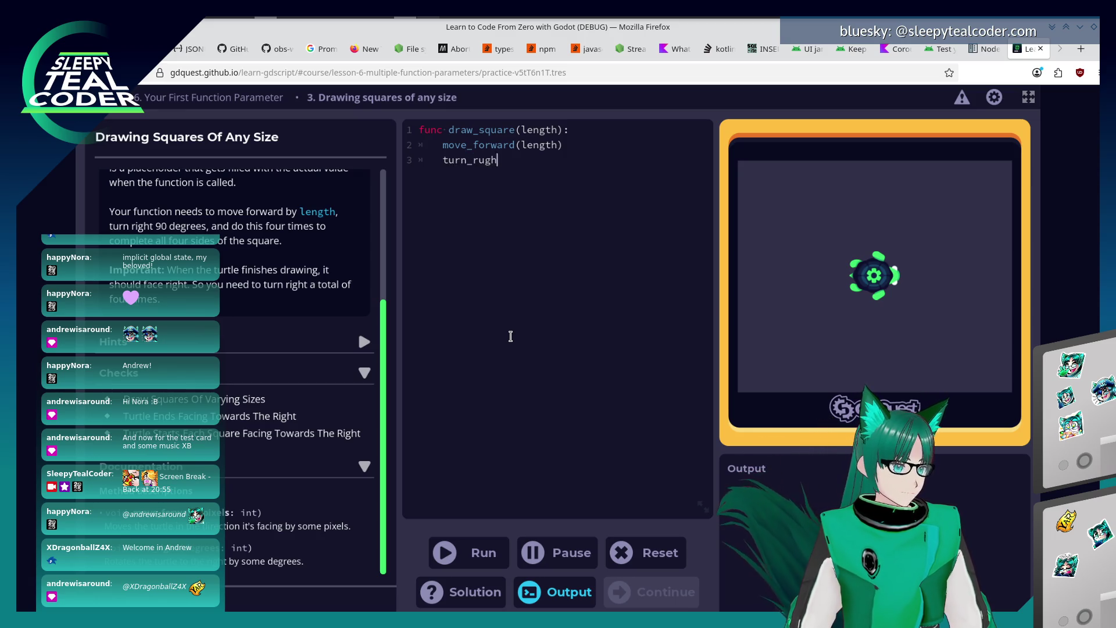
key(BackSpace)
key(BackSpace)
key(BackSpace)
text(ight(90)
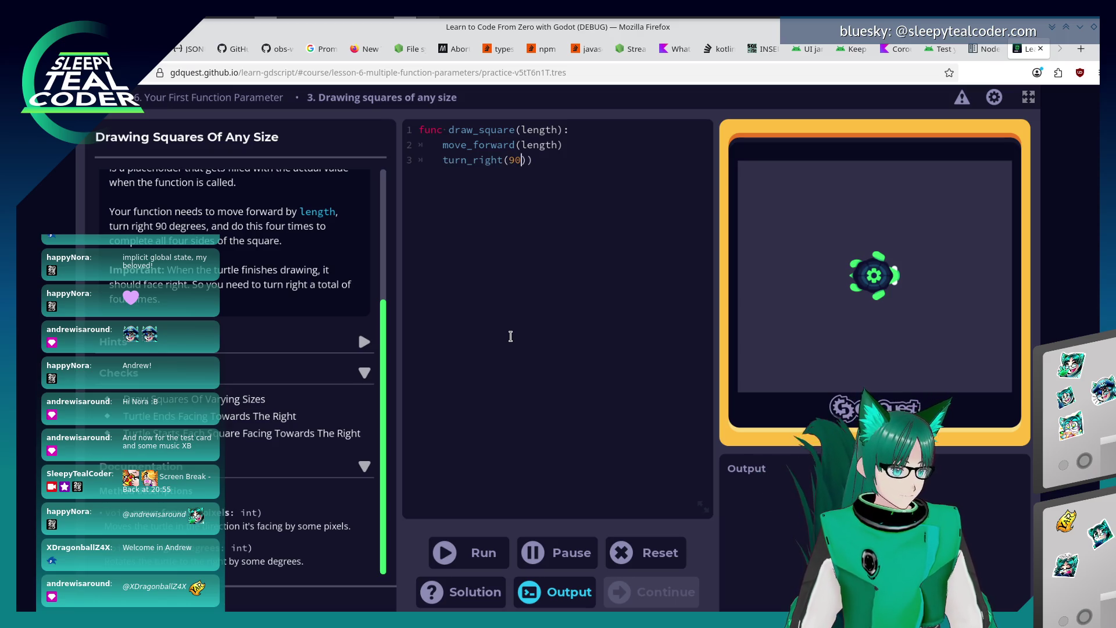
text(move_forward(length)
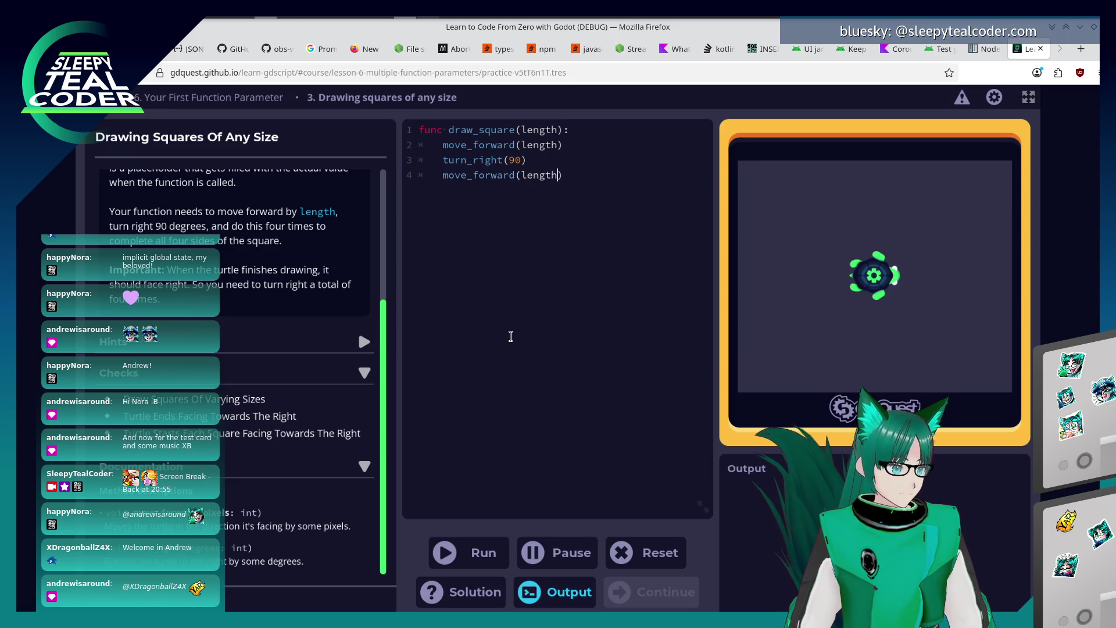
key(Return)
text(turn_)
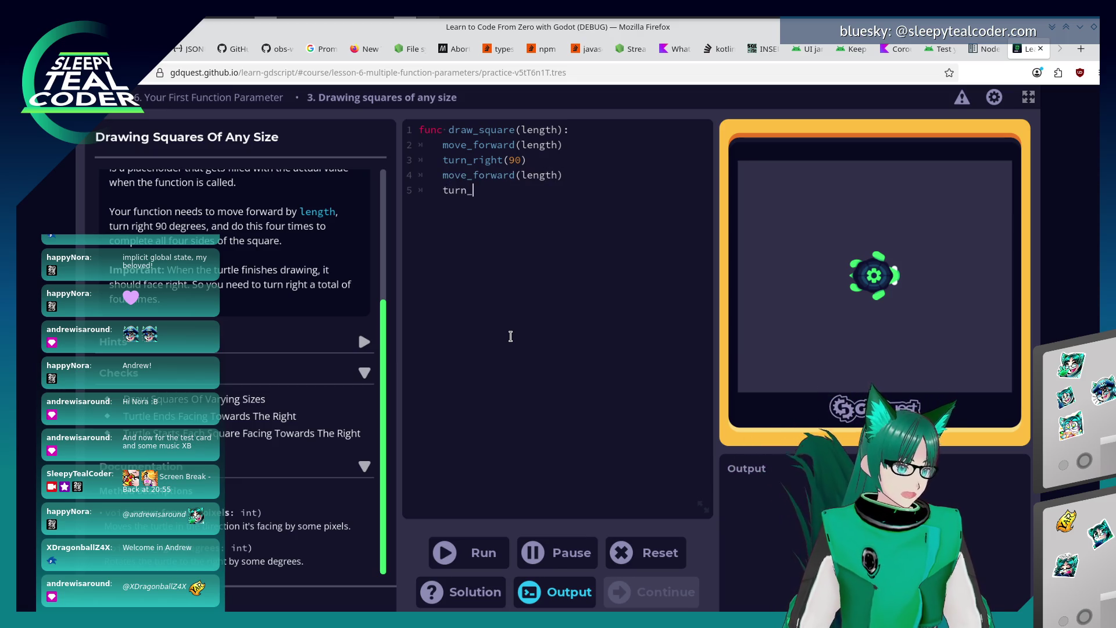
text(right(90))
key(Return)
text(move_forward(leng)
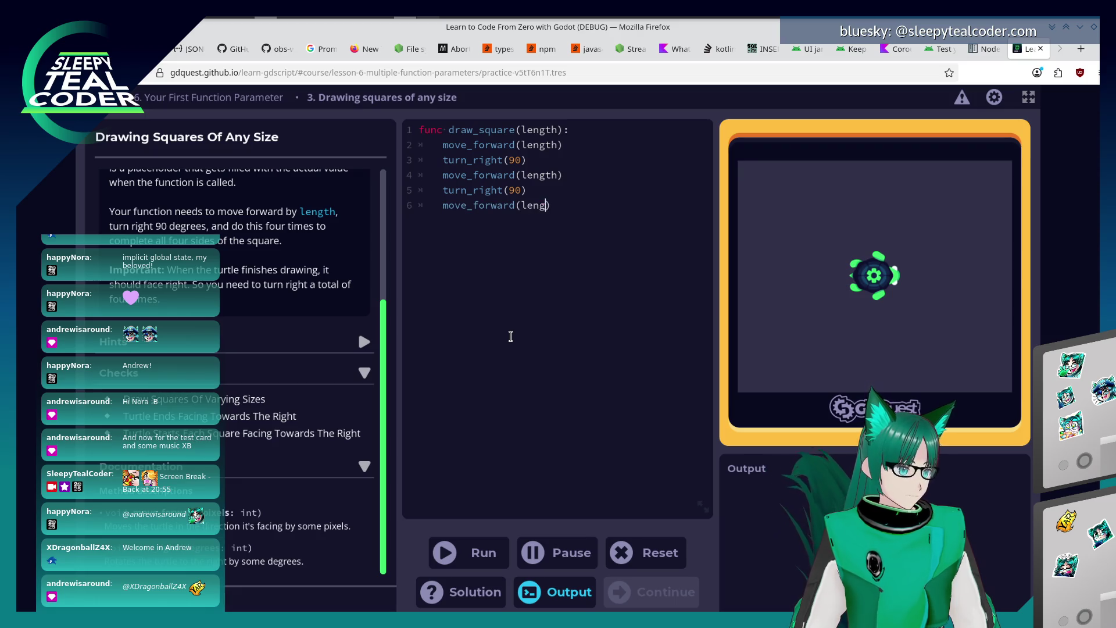
text(th) 	turn_)
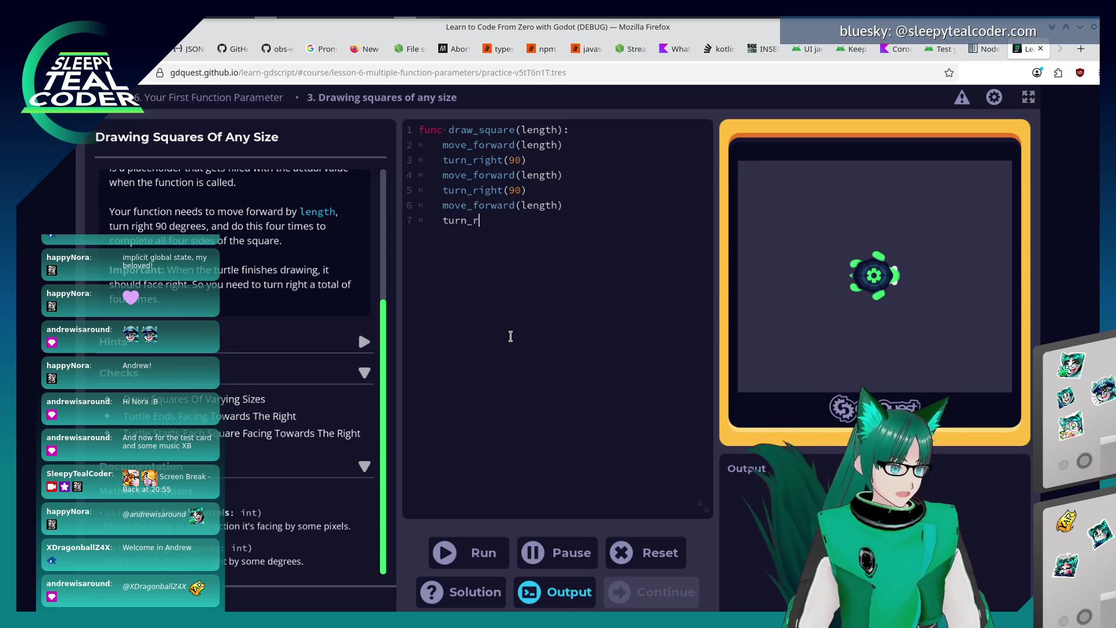
text(right(90) 	move_forwar)
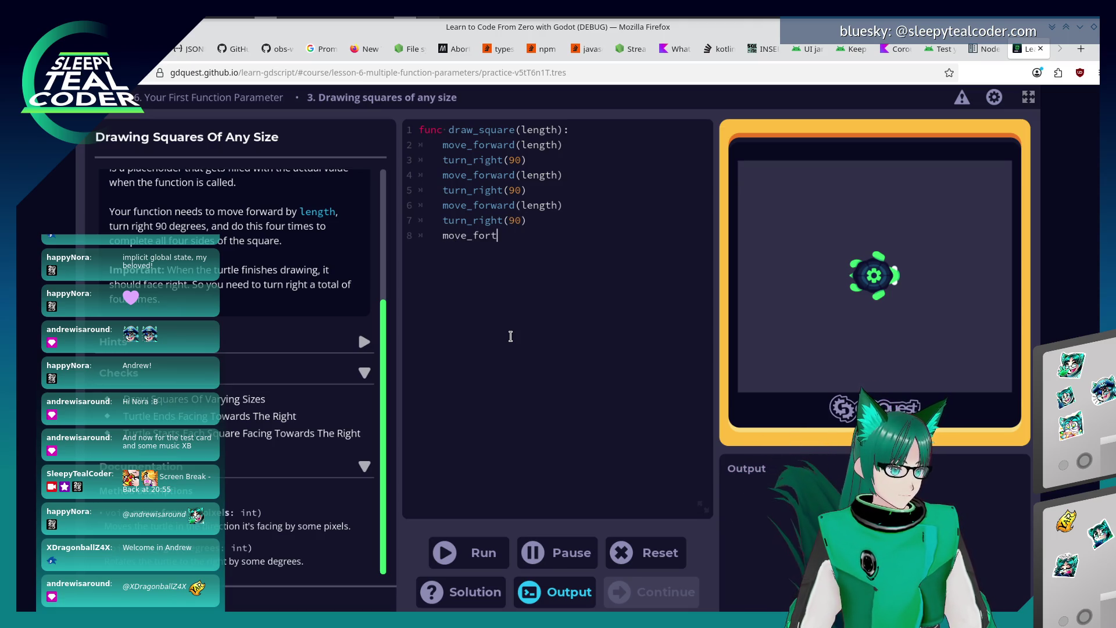
text(d()
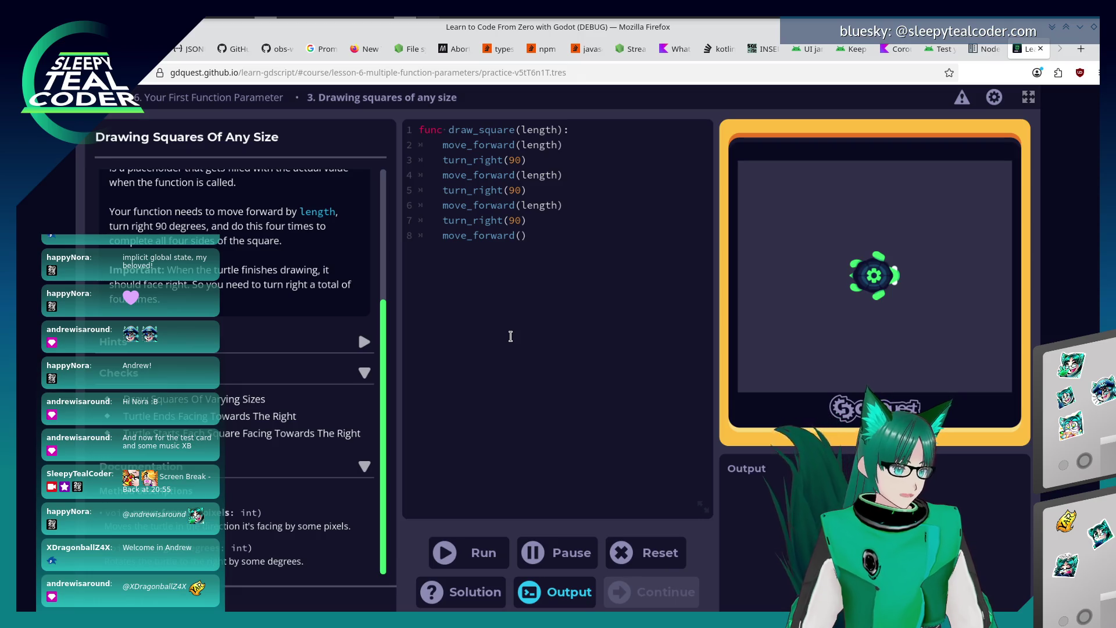
text(length)
key(End)
key(Return)
text(t)
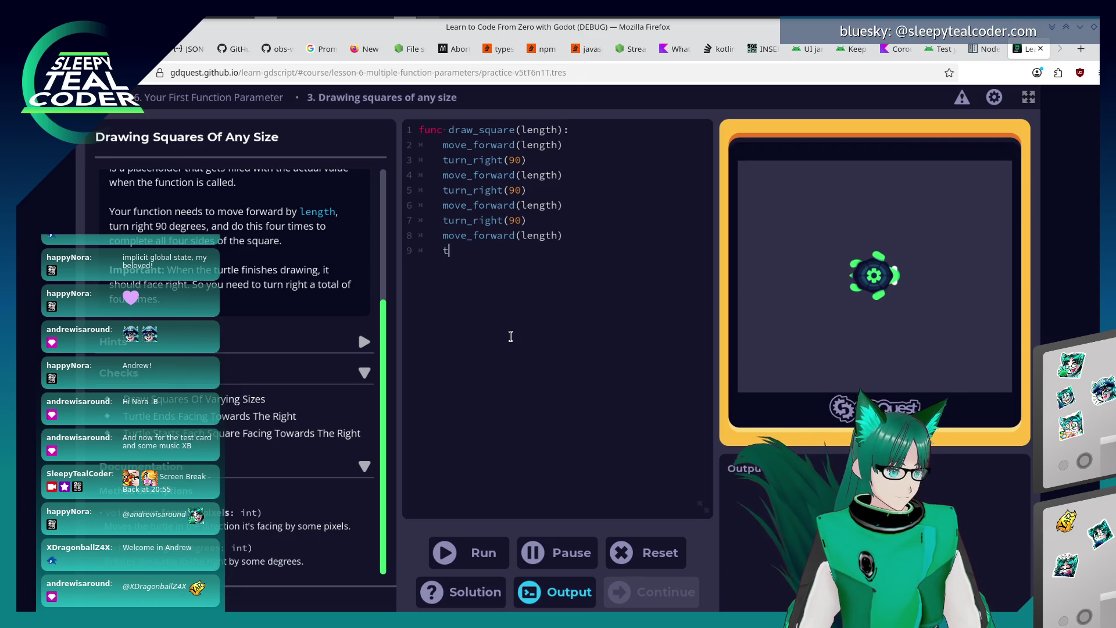
text(urn)
text(_right(90)
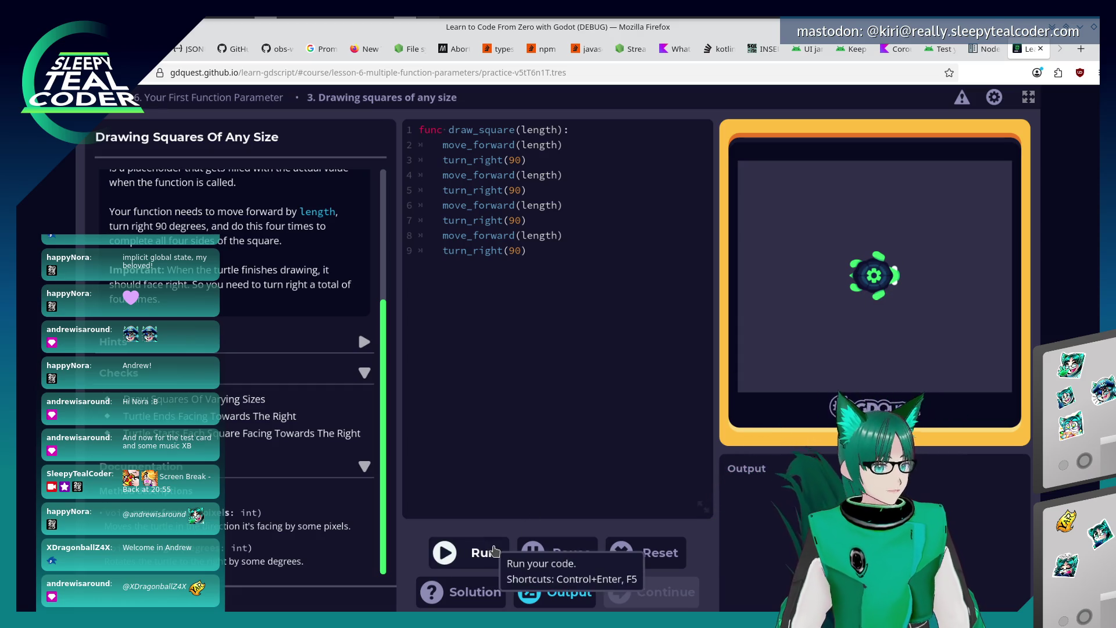
Run the finished draw_square code to pass the checks and continue to the next practice.
click(473, 550)
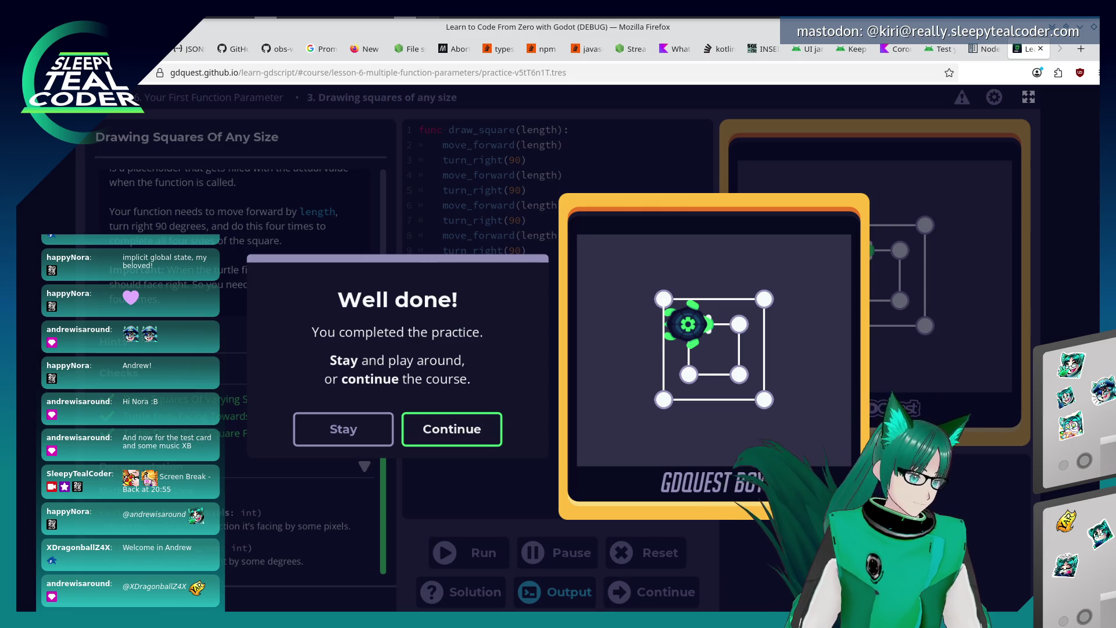
click(453, 431)
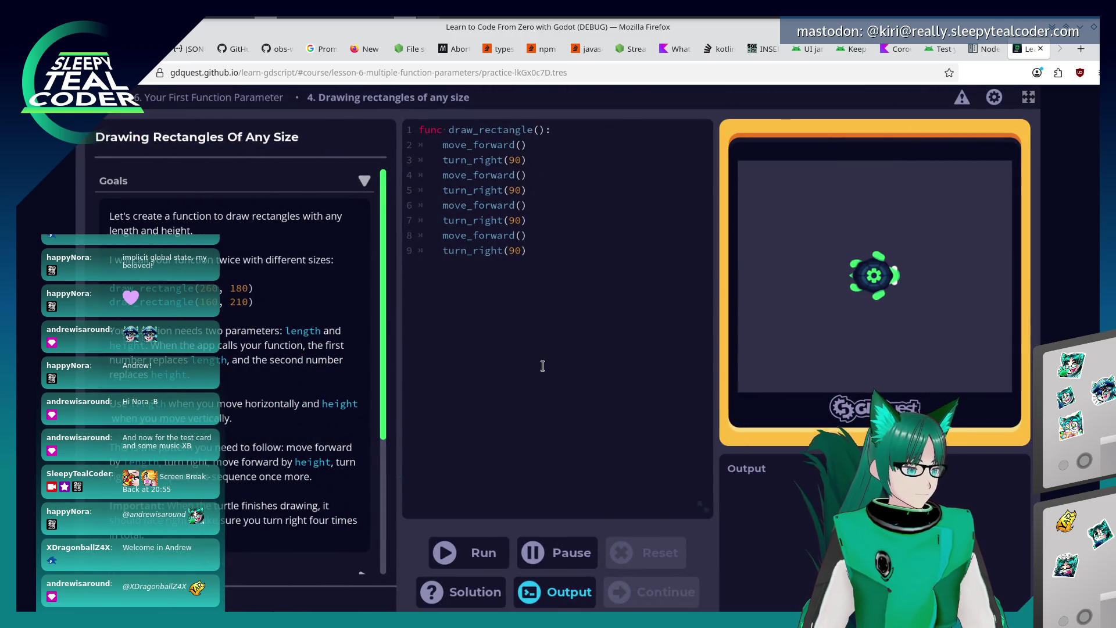
Place the caret at the end of the draw_rectangle starter code.
click(541, 366)
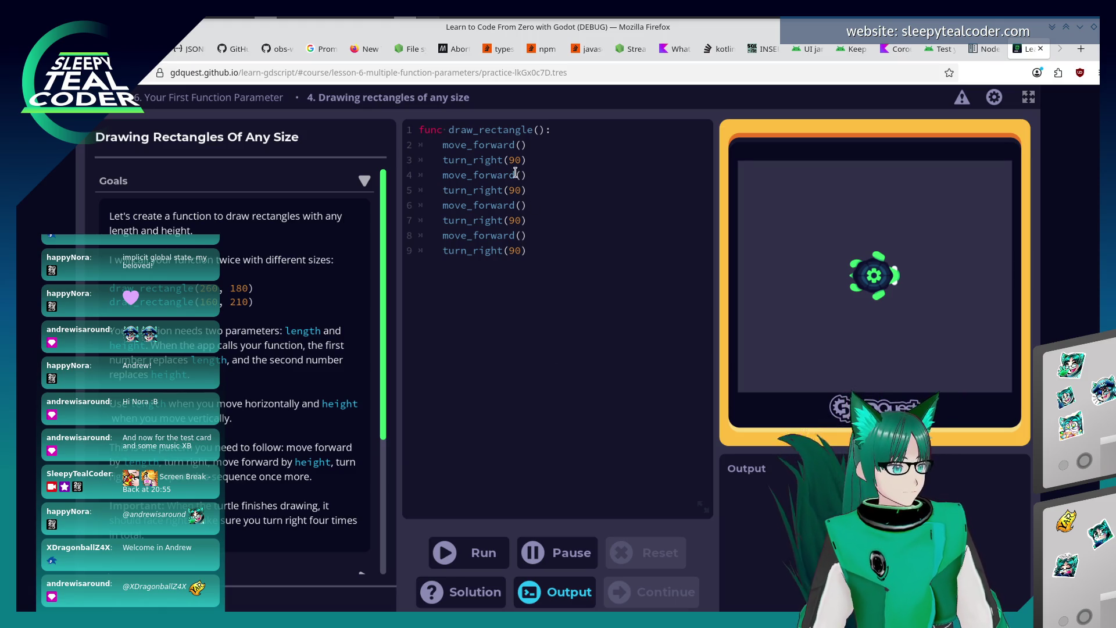
scroll(268, 416, down, 3)
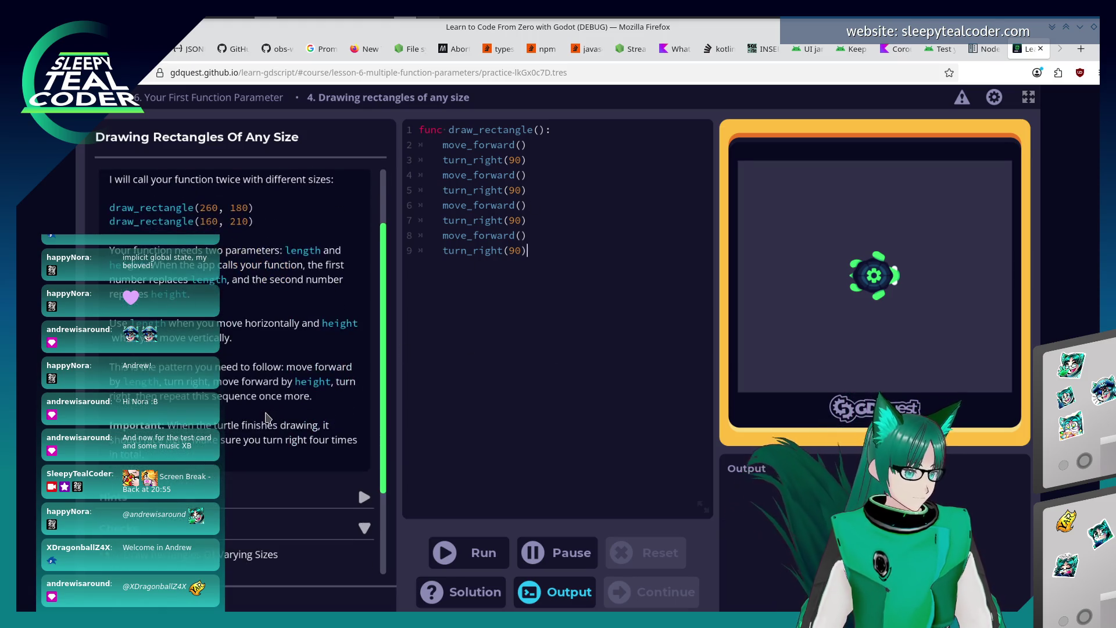
scroll(268, 416, up, 3)
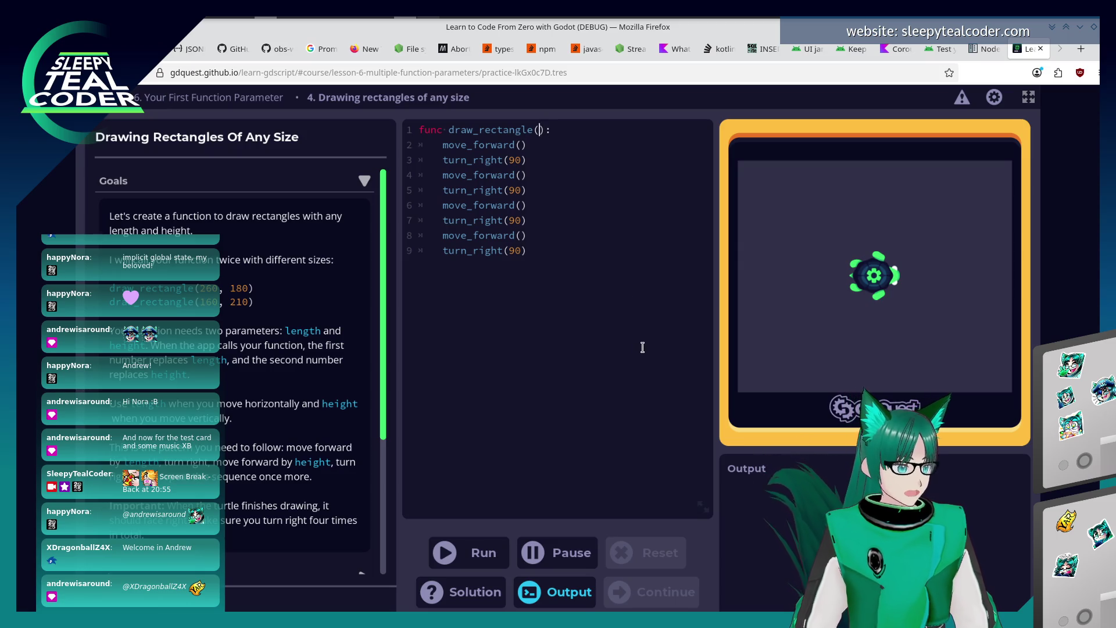
text(lengt)
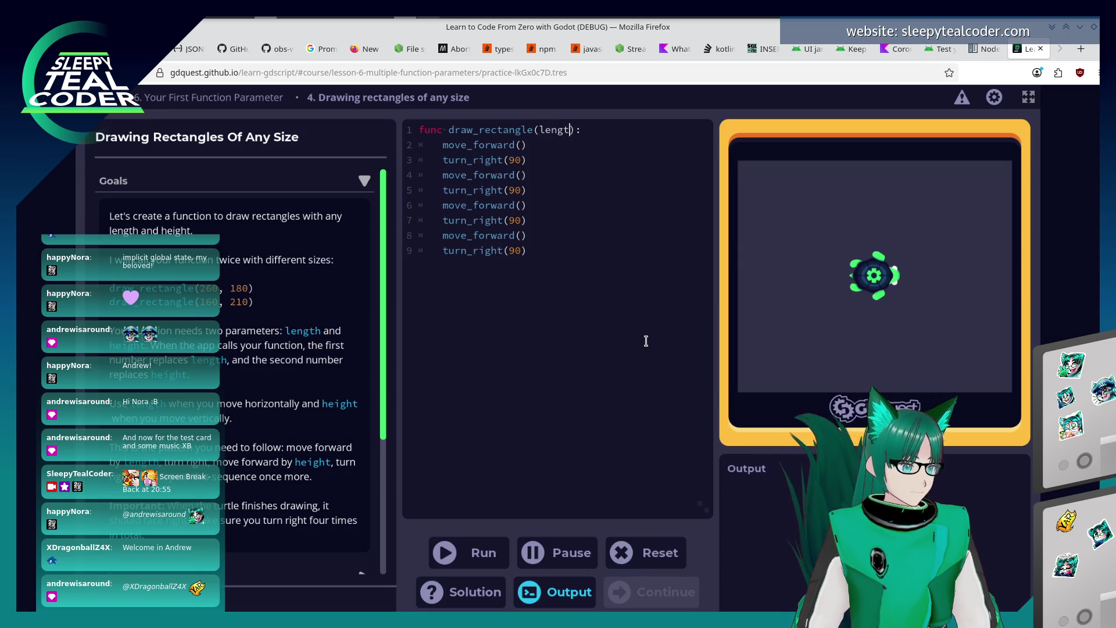
text(h, he)
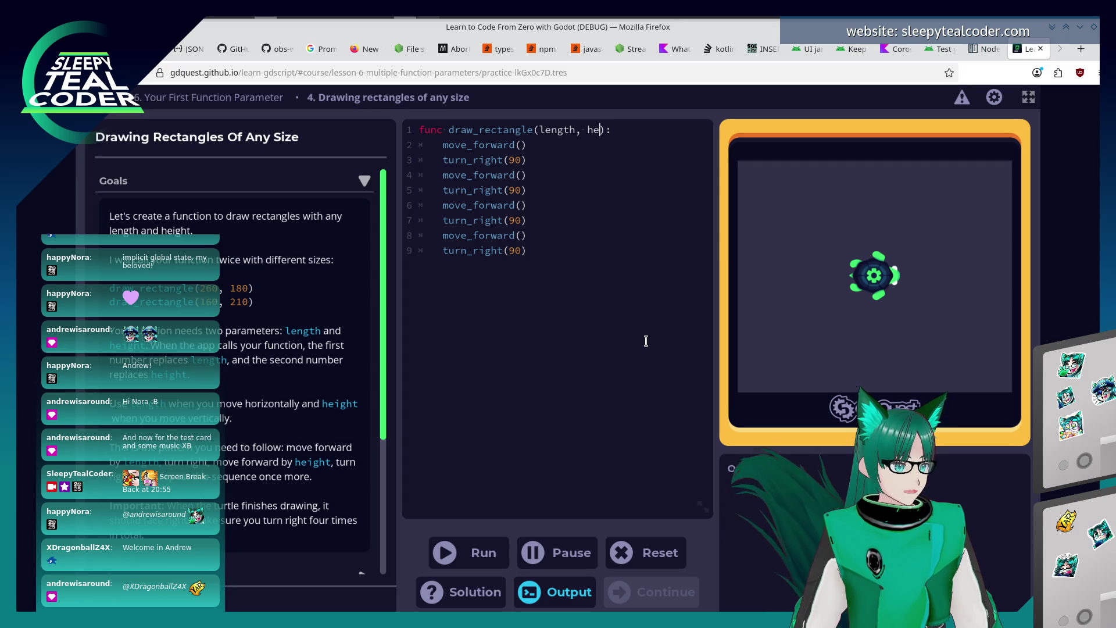
text(ight)
Fill the move_forward calls alternately with length and height, then run draw_rectangle to pass.
key(Down)
key(Left)
key(Left)
text(length)
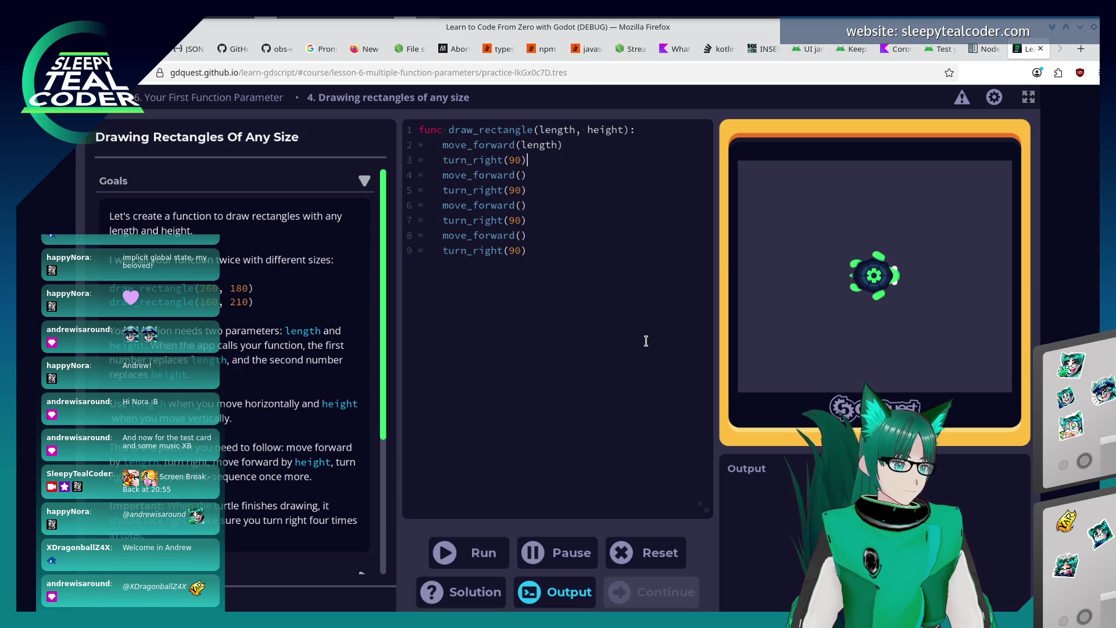
key(Left)
text(height)
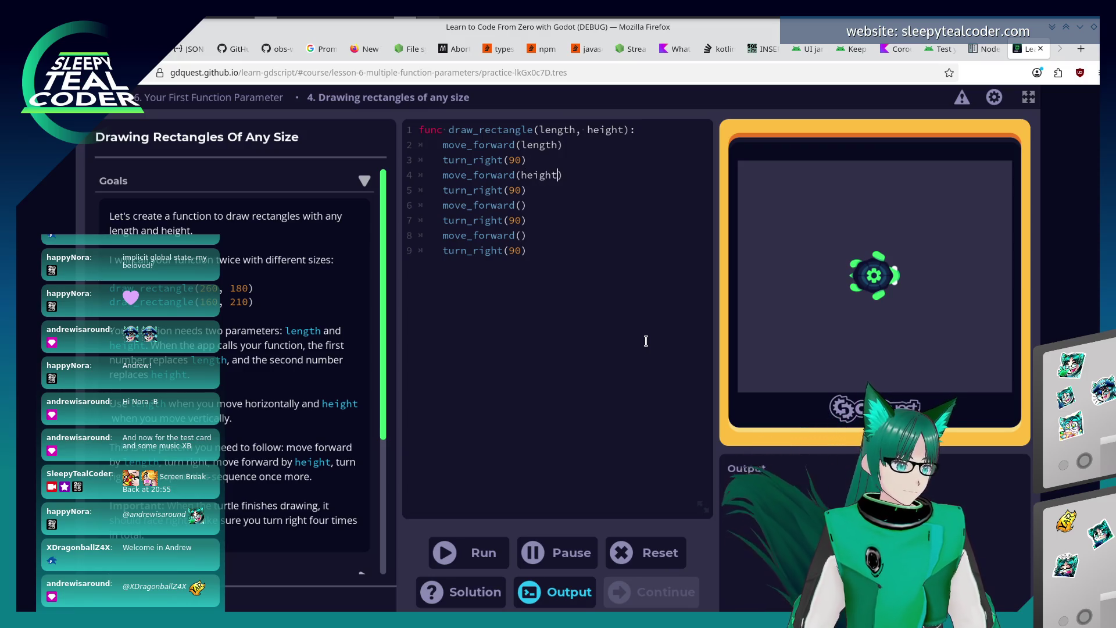
key(Down)
key(Down)
key(Down)
key(Left)
text(ngth)
key(Down)
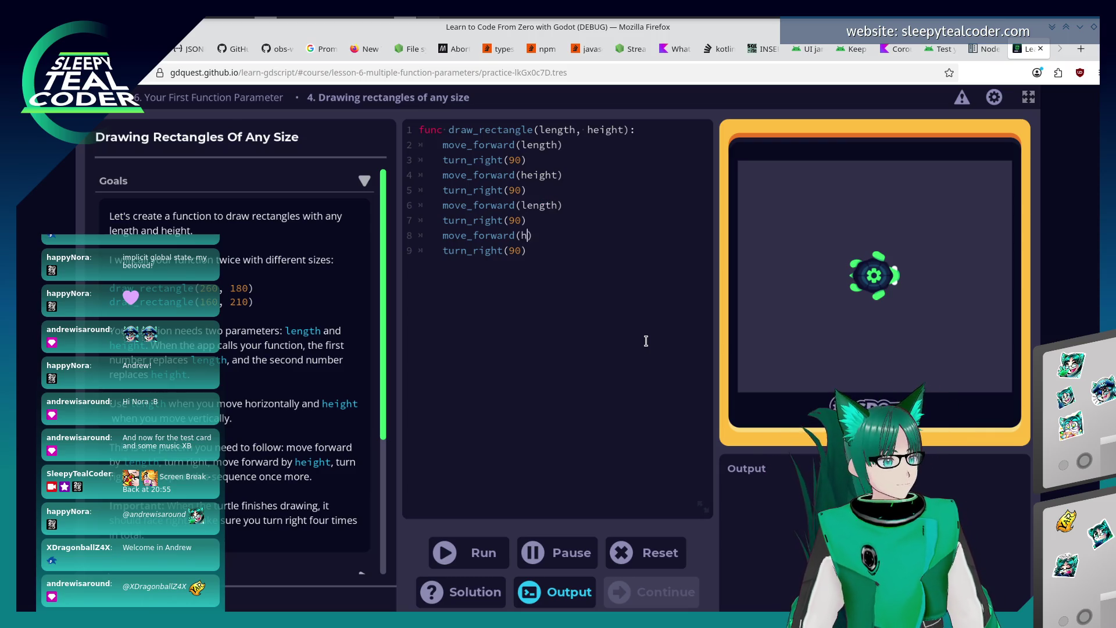
click(475, 552)
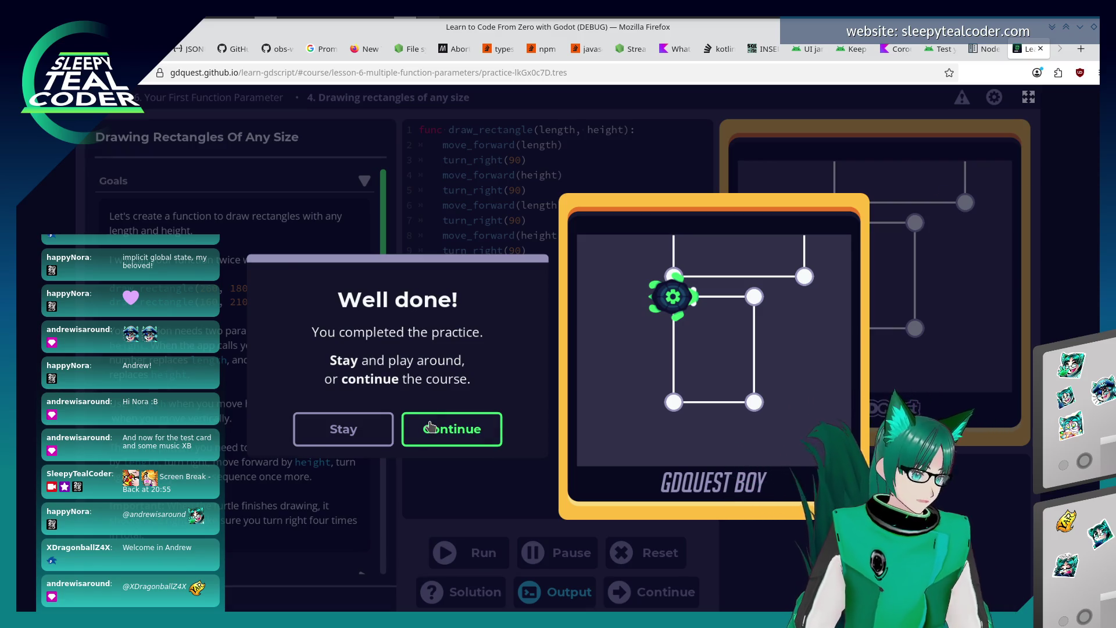
Finish the lesson and continue to the Introduction to Member Variables lesson.
click(427, 426)
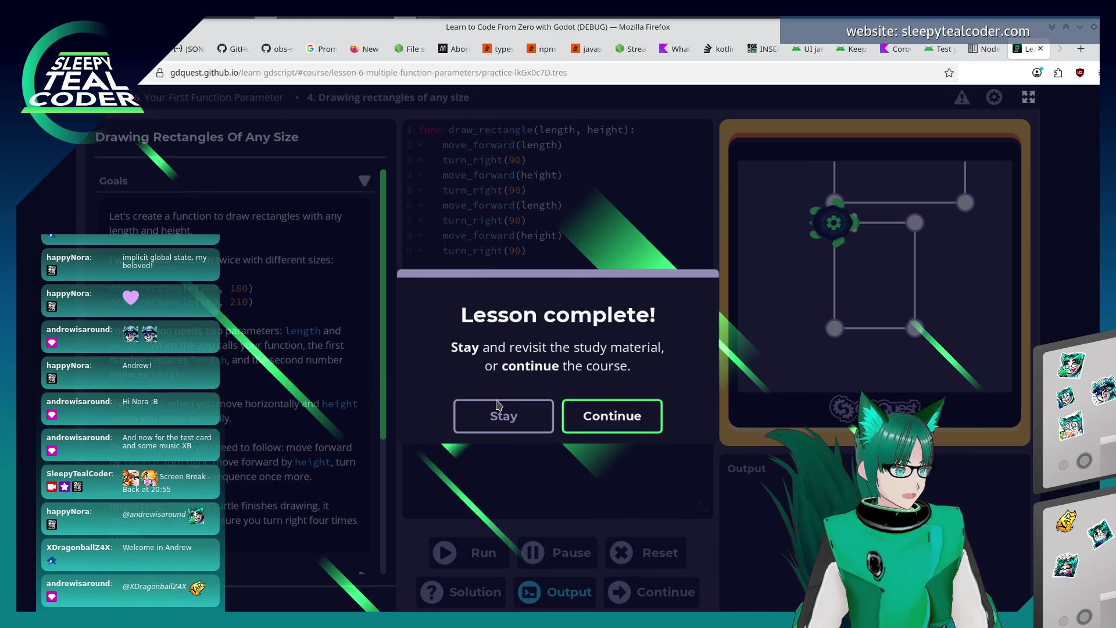
click(633, 424)
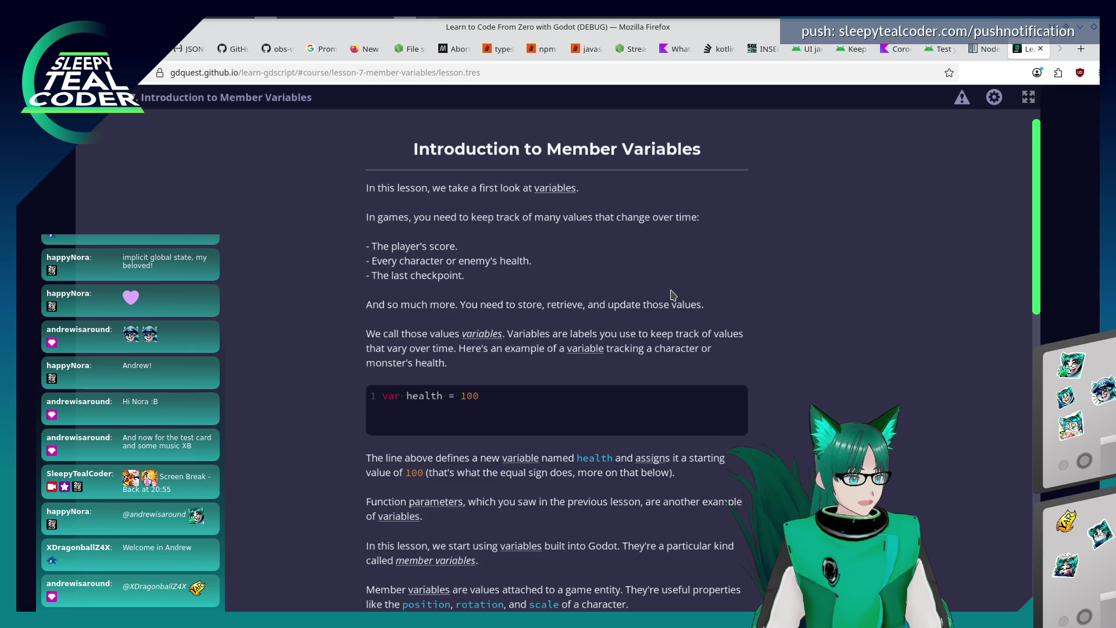
scroll(636, 550, down, 4)
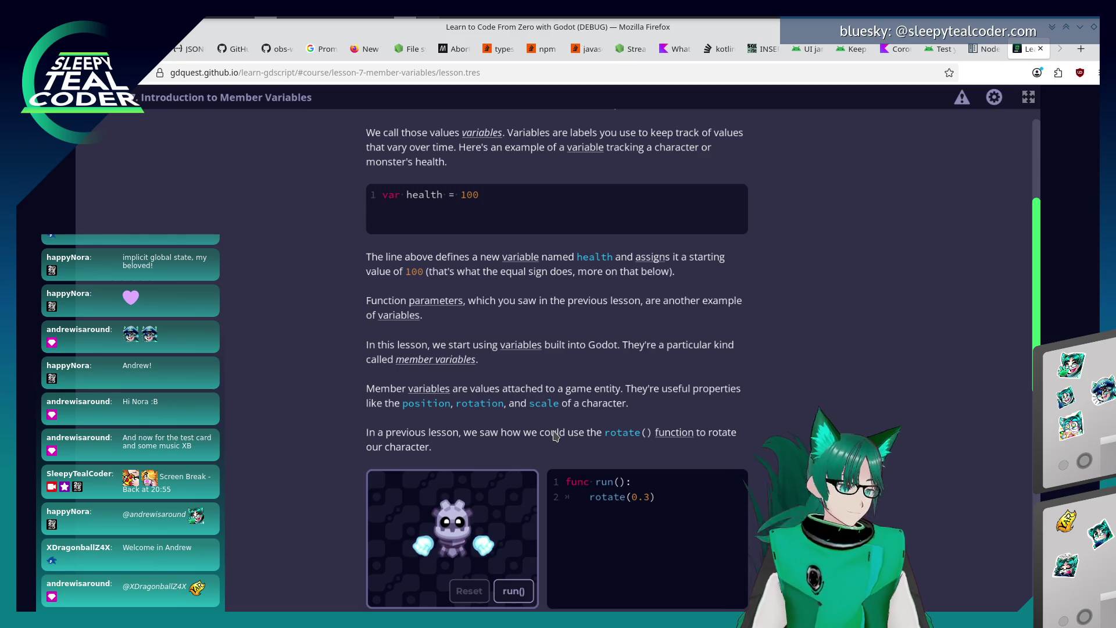
scroll(554, 435, down, 2)
scroll(292, 584, down, 1)
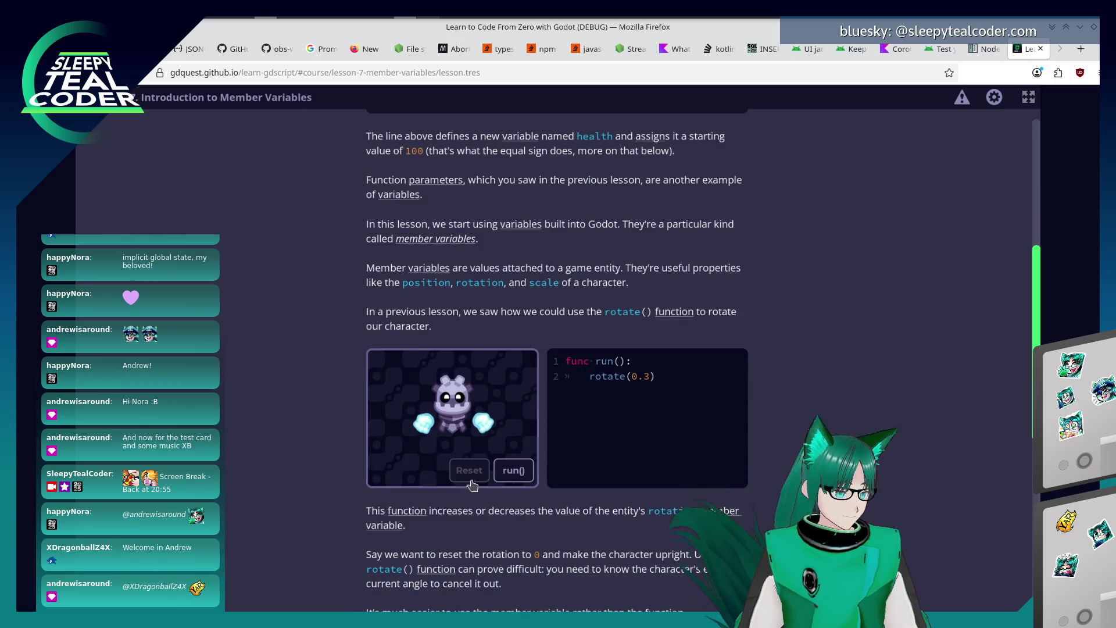
Run the rotate example, reset the robot upright, then run the rotation = 0 example.
click(513, 470)
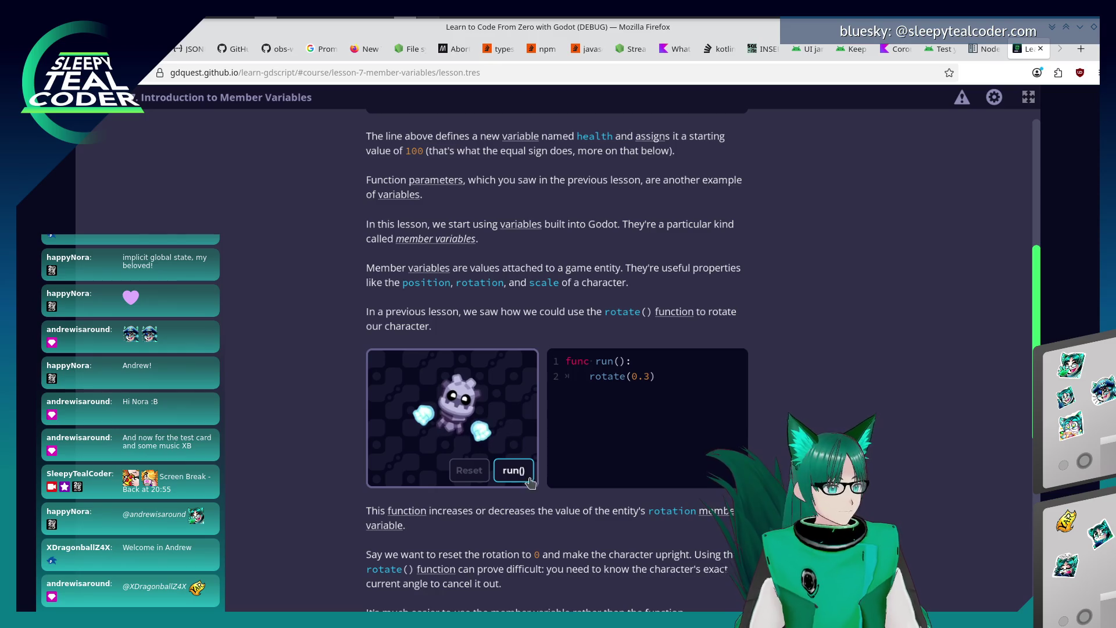
click(468, 470)
scroll(361, 511, down, 3)
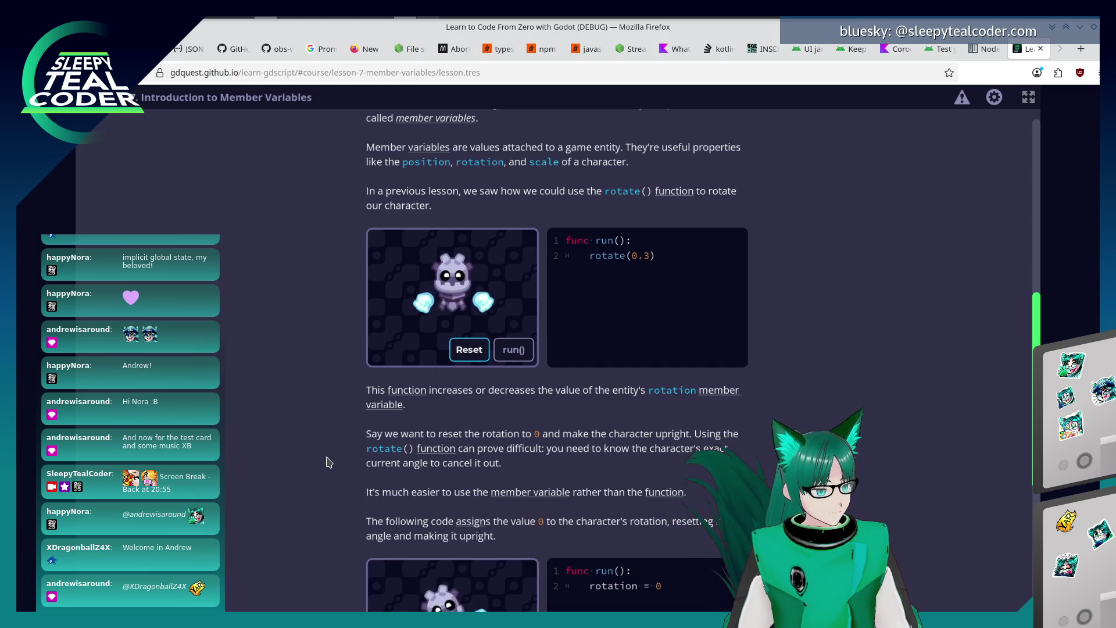
scroll(329, 463, down, 2)
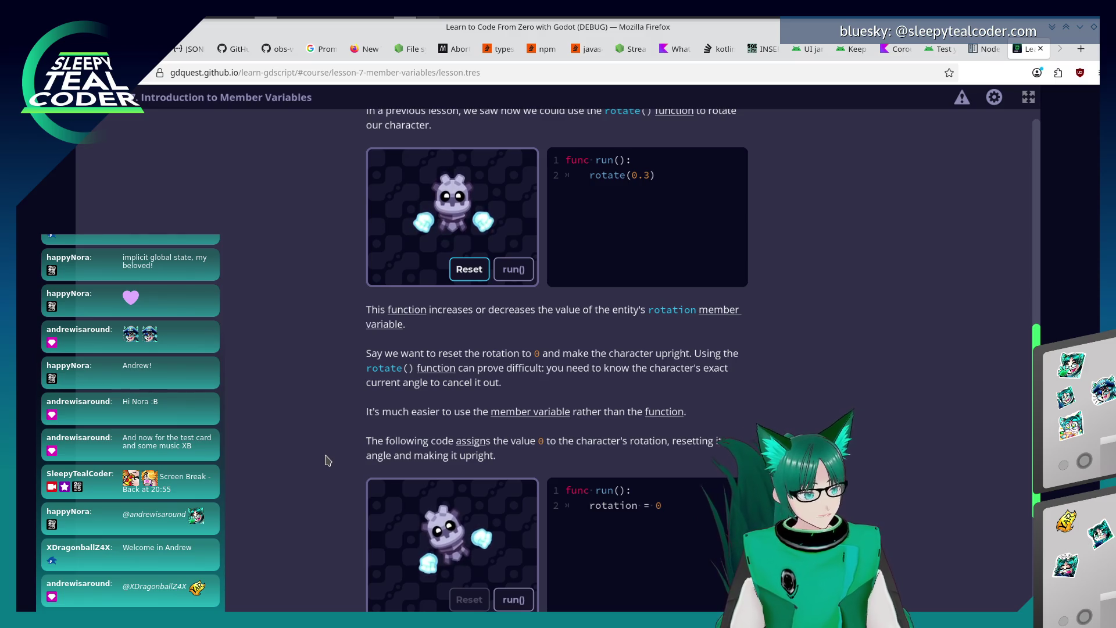
scroll(328, 463, down, 2)
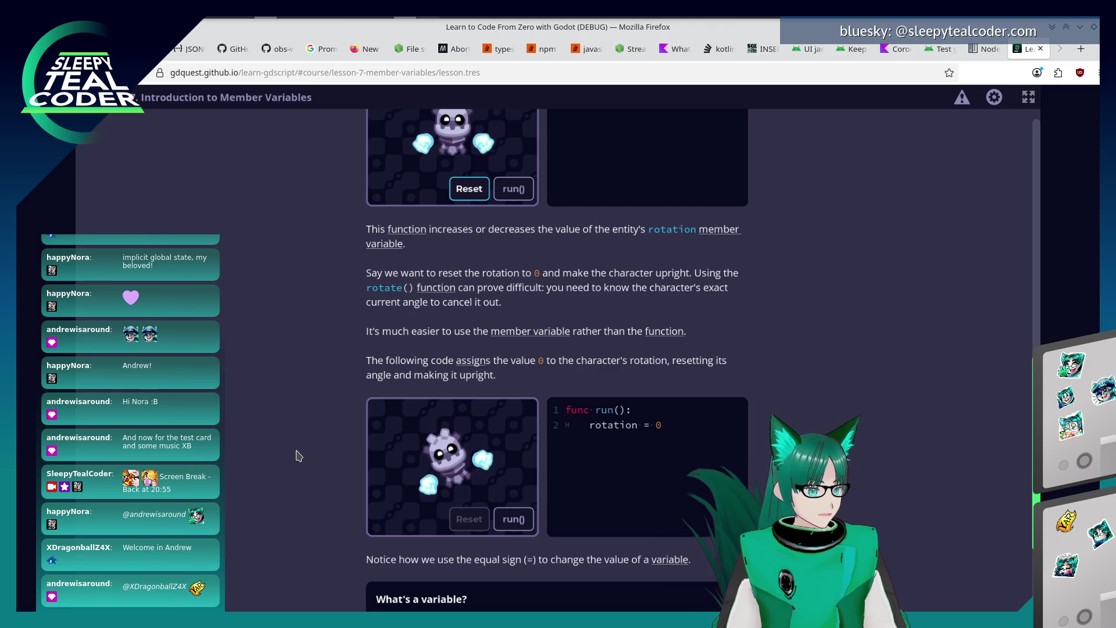
click(528, 522)
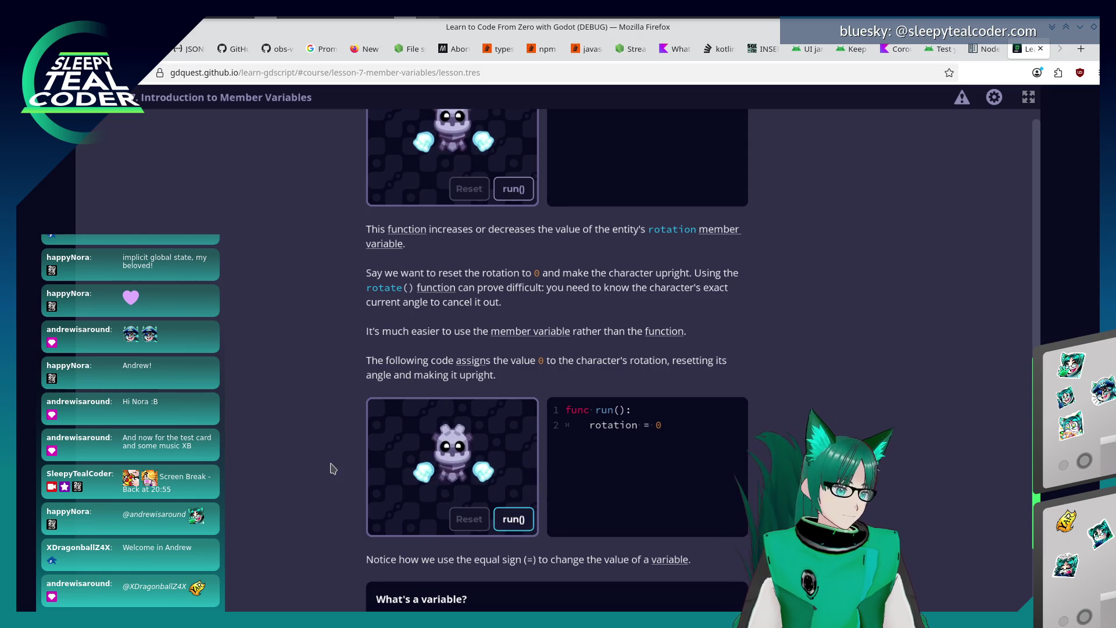
scroll(332, 466, down, 4)
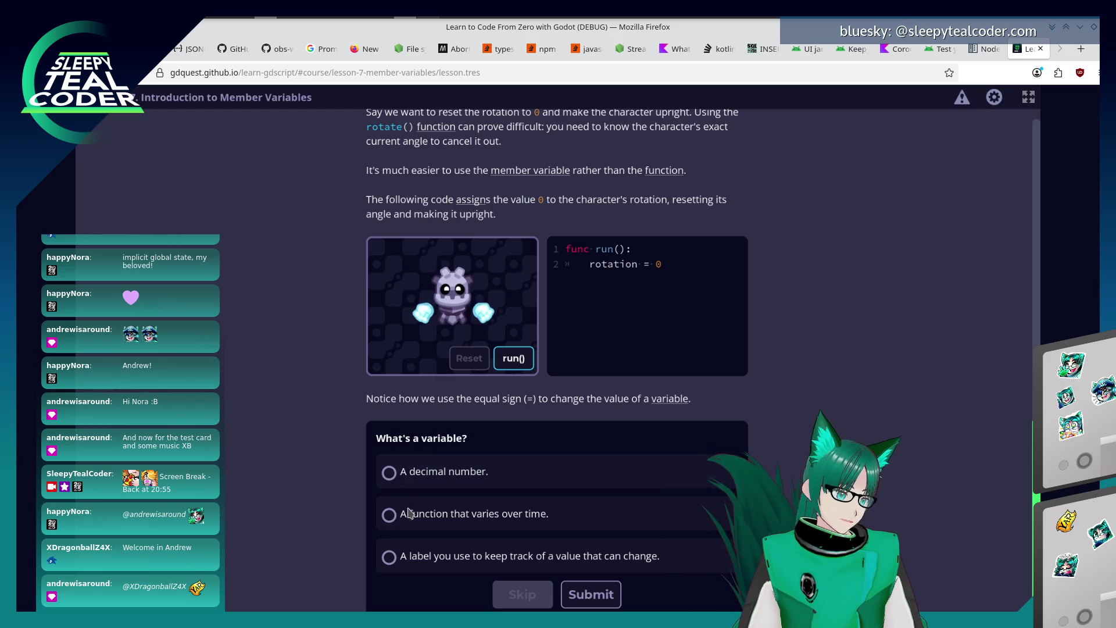
Answer What's a variable? with 'A label you use to keep track of a value that can change.'.
click(419, 557)
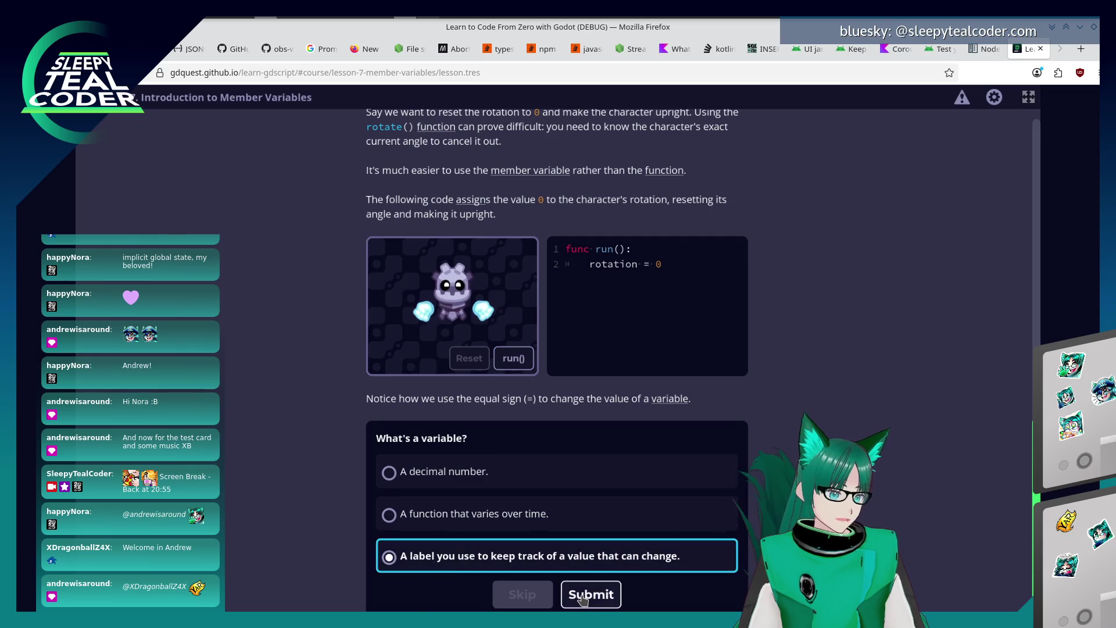
click(582, 596)
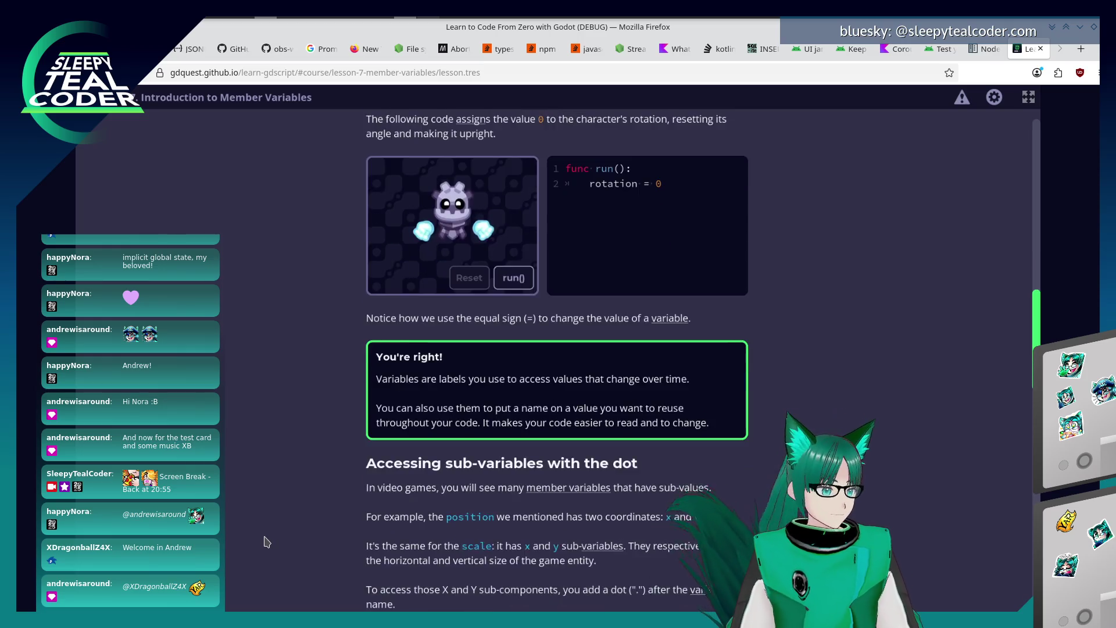
scroll(266, 541, down, 2)
scroll(261, 539, down, 1)
scroll(254, 537, down, 2)
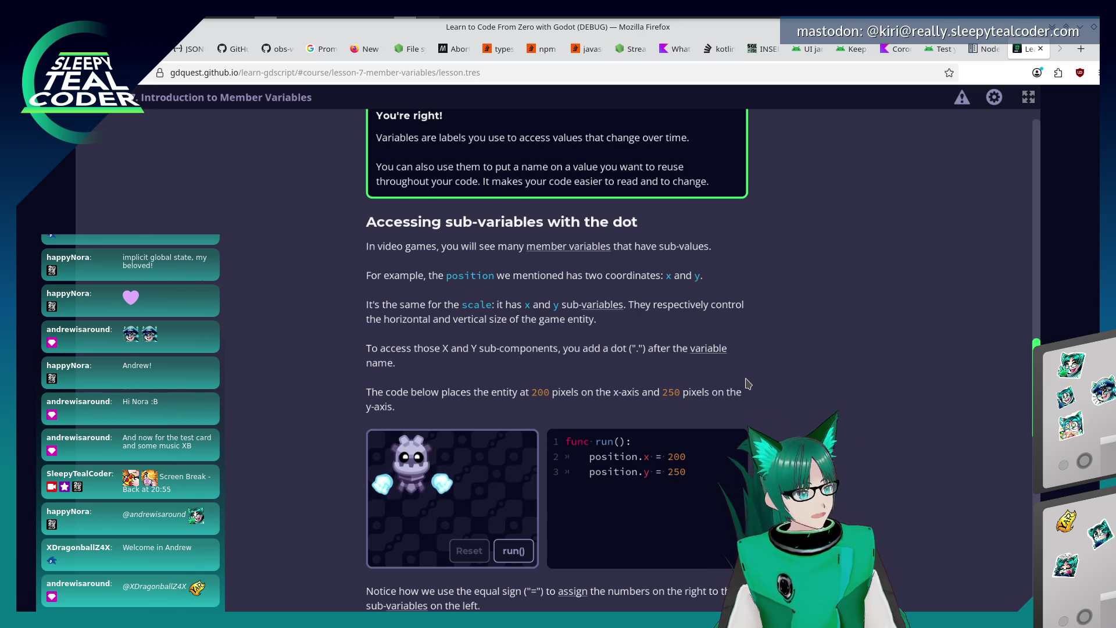
scroll(705, 397, down, 2)
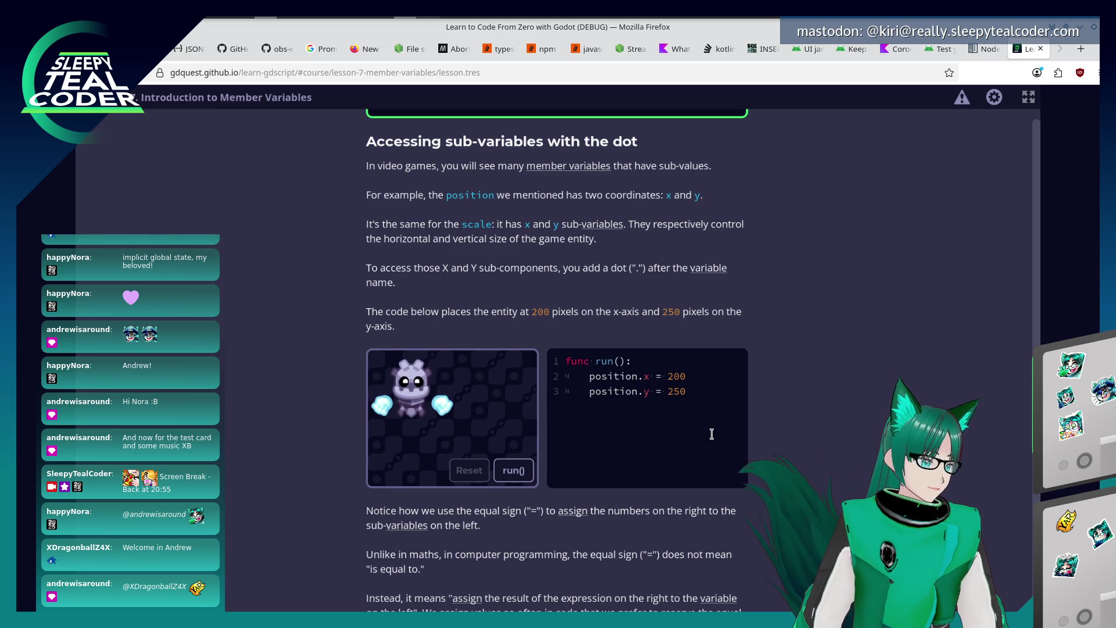
Run the position.x / position.y example twice so the robot moves right and down.
click(513, 470)
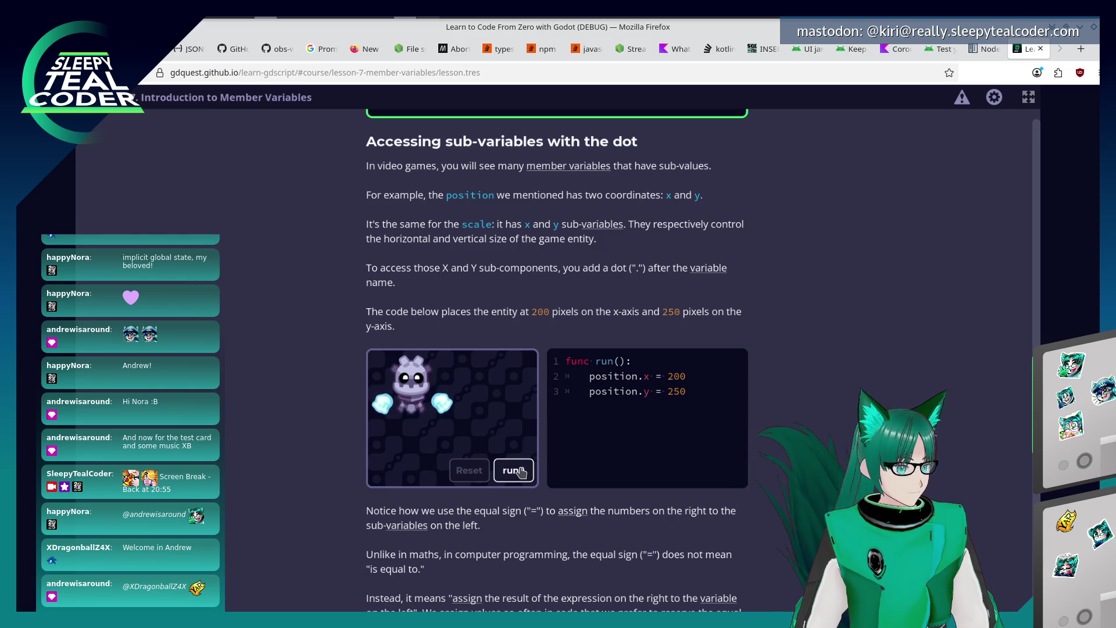
scroll(529, 499, down, 1)
click(513, 390)
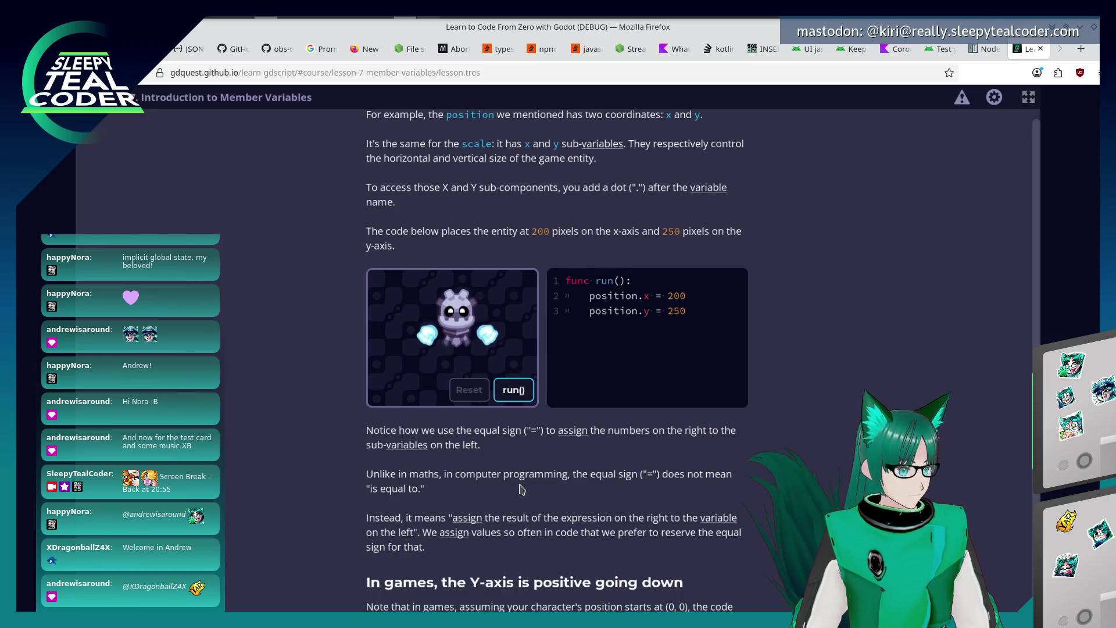
scroll(523, 487, down, 2)
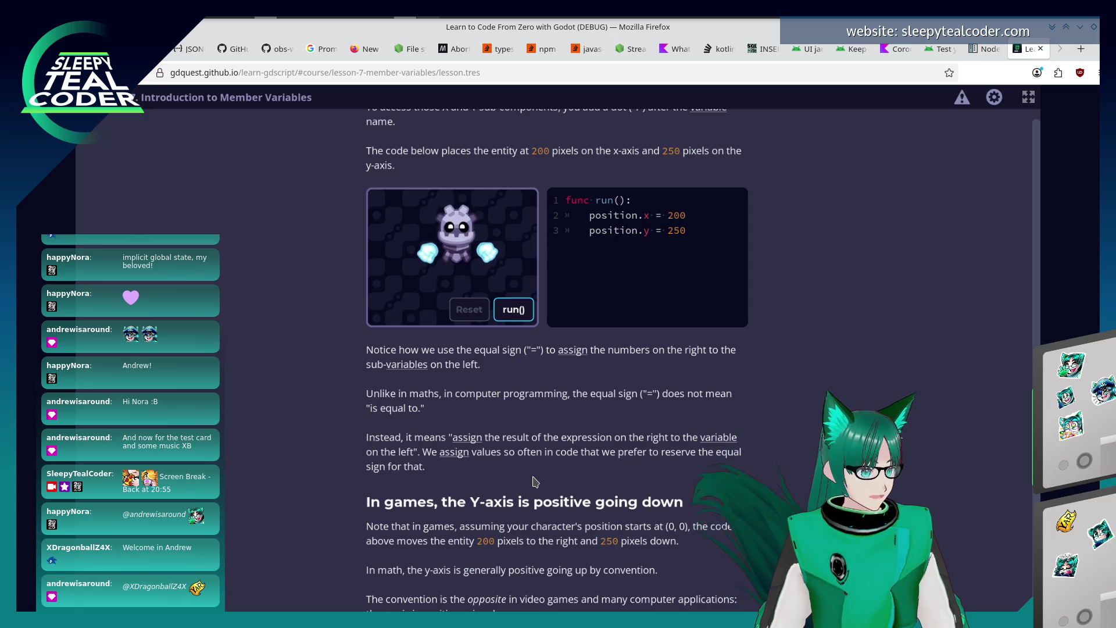
scroll(535, 482, down, 5)
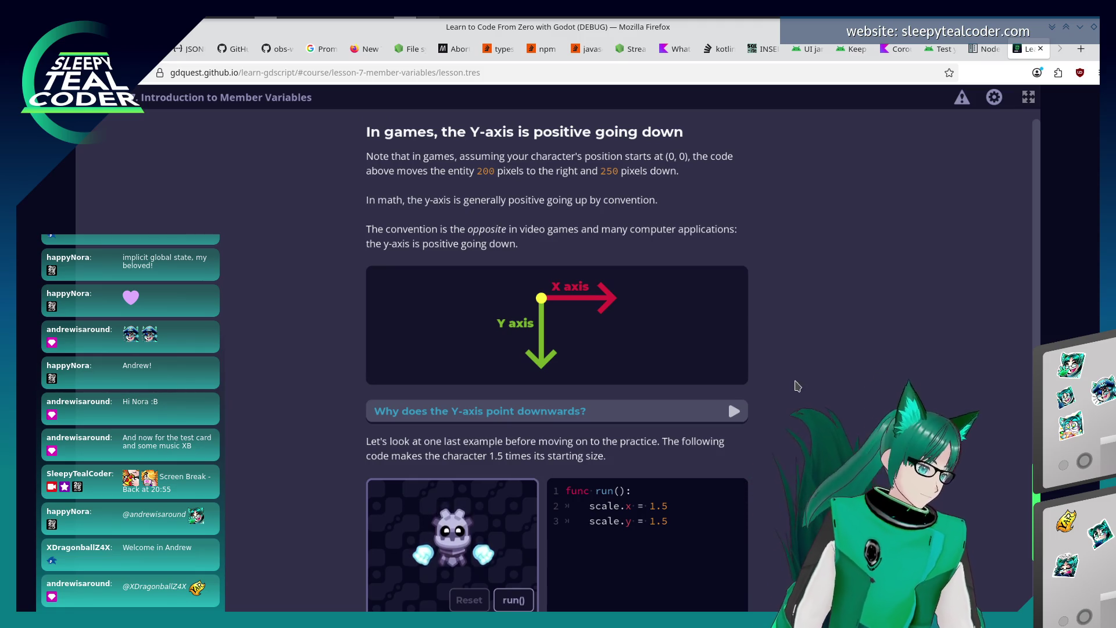
scroll(534, 482, up, 6)
scroll(594, 446, down, 2)
scroll(594, 446, down, 3)
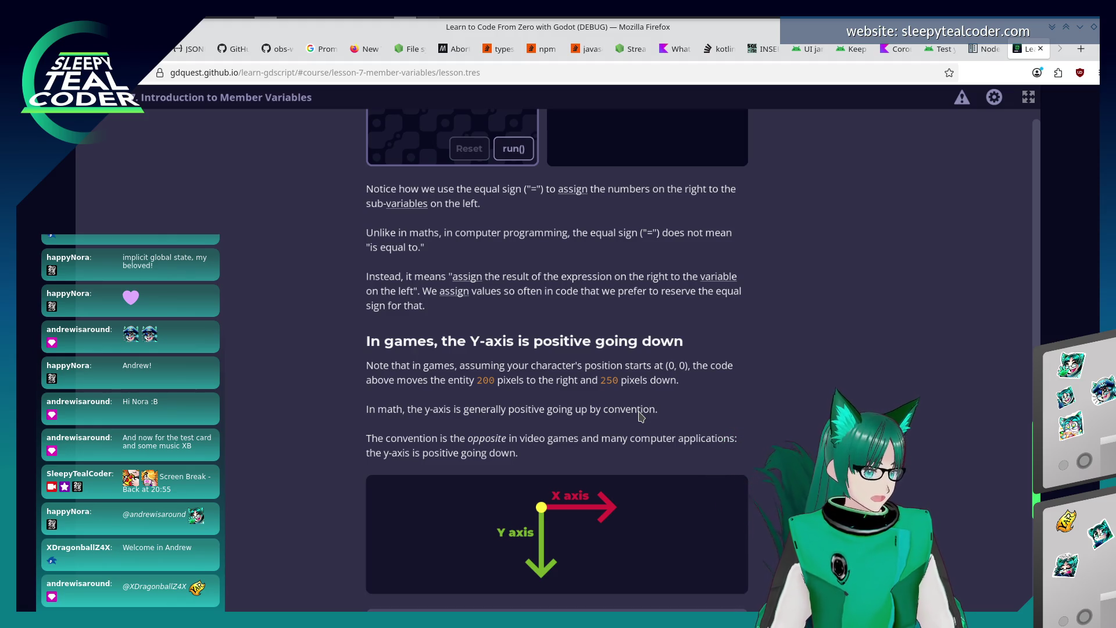
scroll(774, 401, down, 2)
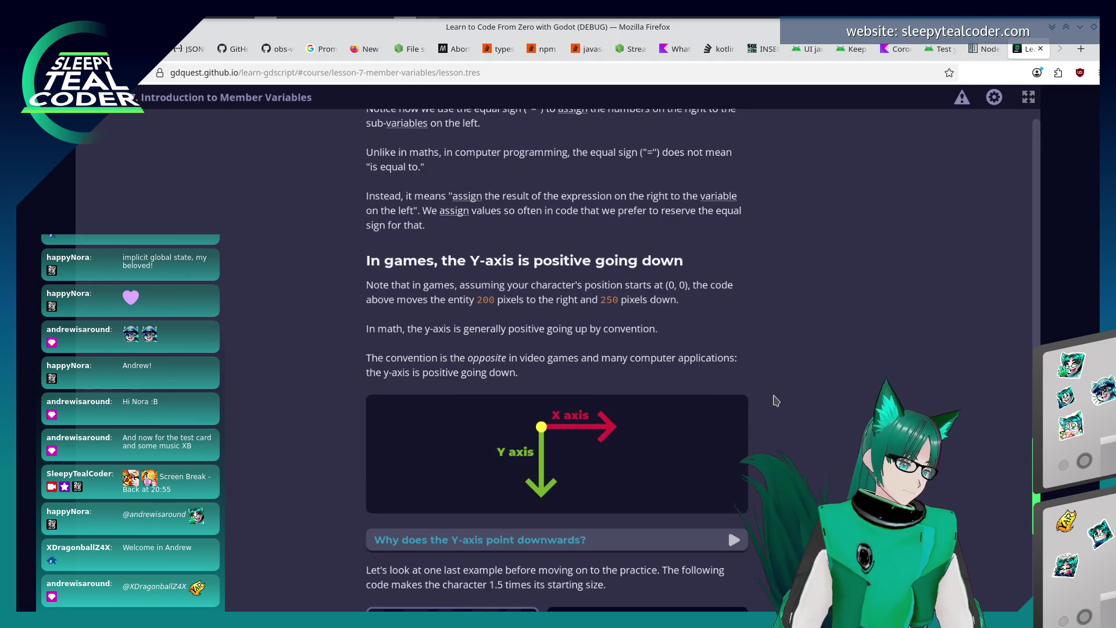
scroll(775, 400, down, 1)
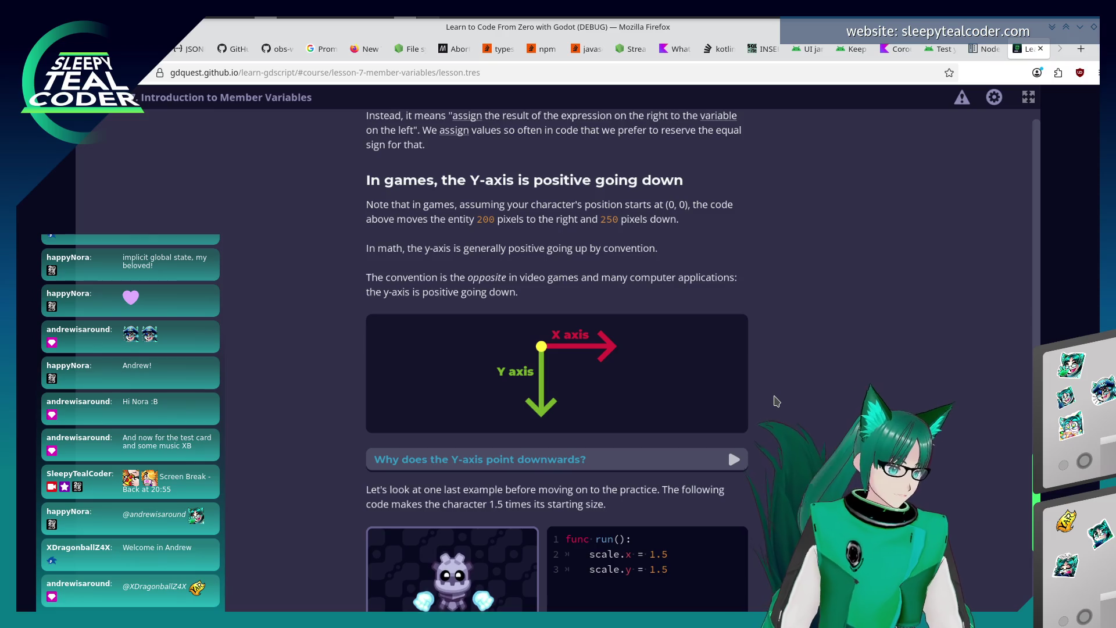
scroll(785, 404, down, 3)
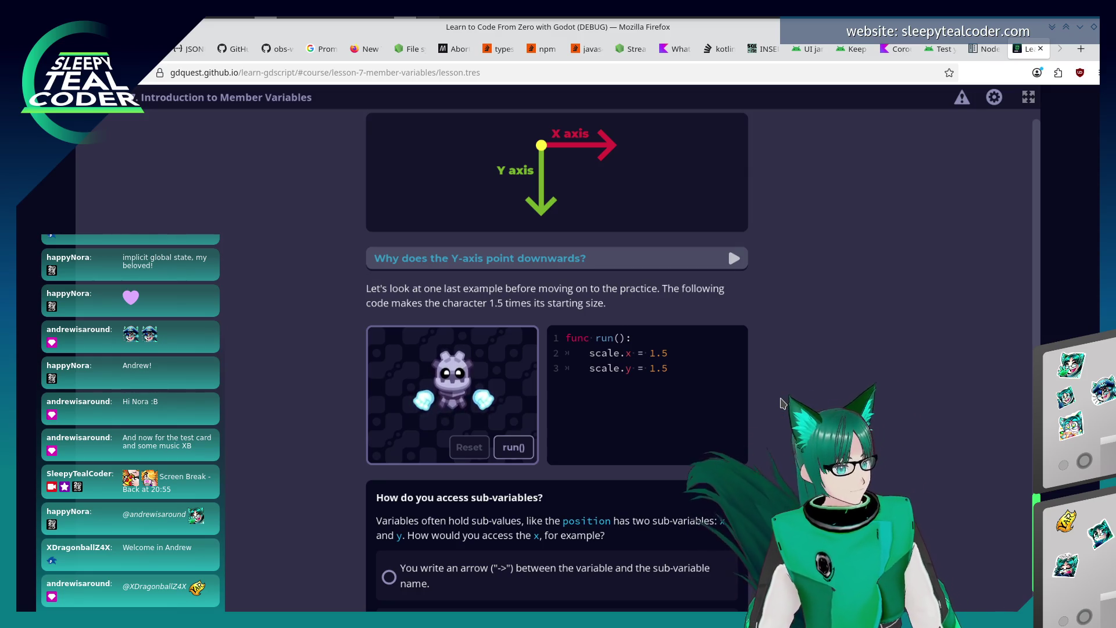
Run the scale example to grow the robot 1.5 times, alternating Reset and run() several times.
click(513, 448)
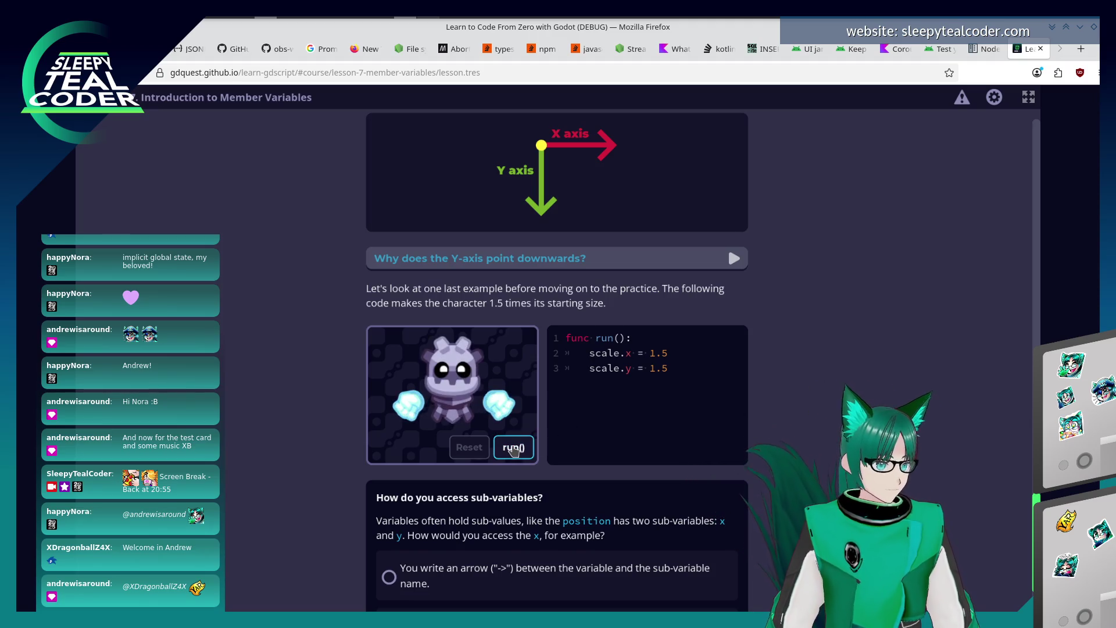
click(477, 449)
click(513, 446)
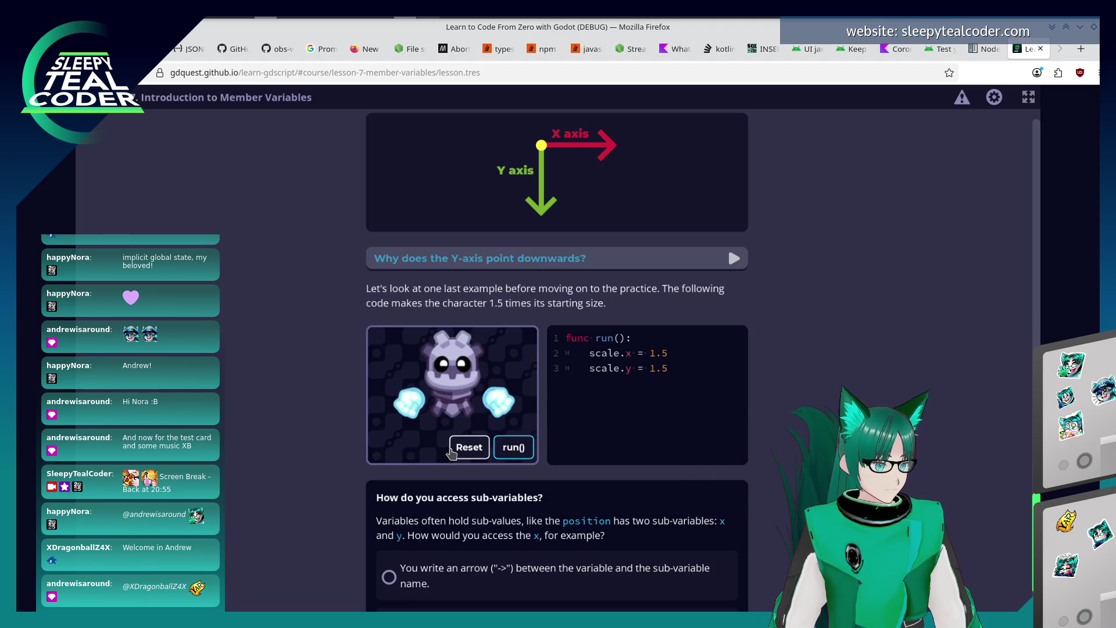
click(469, 447)
click(468, 448)
click(513, 448)
scroll(372, 473, down, 2)
scroll(373, 474, down, 1)
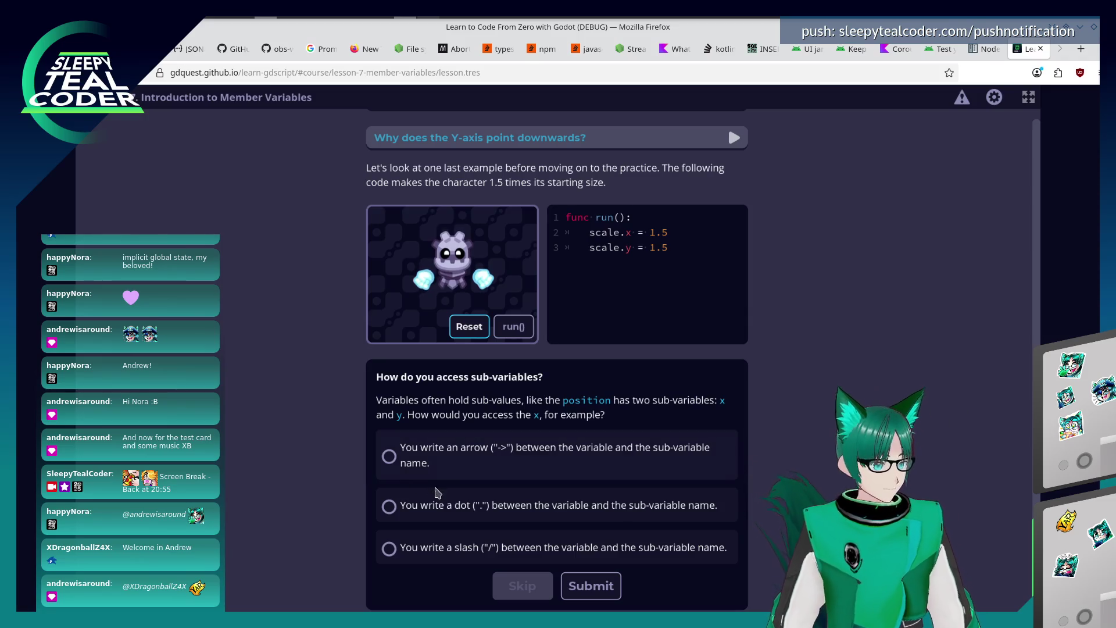
Answer the sub-variables question with the 'You write a dot' option and submit it.
click(446, 504)
click(591, 585)
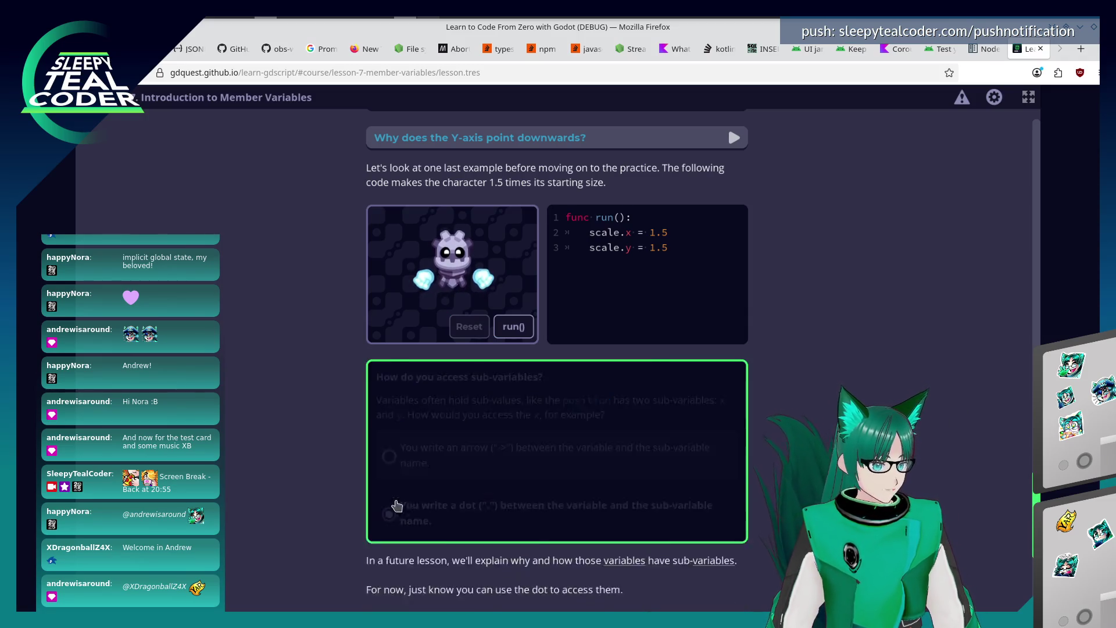
scroll(316, 471, down, 3)
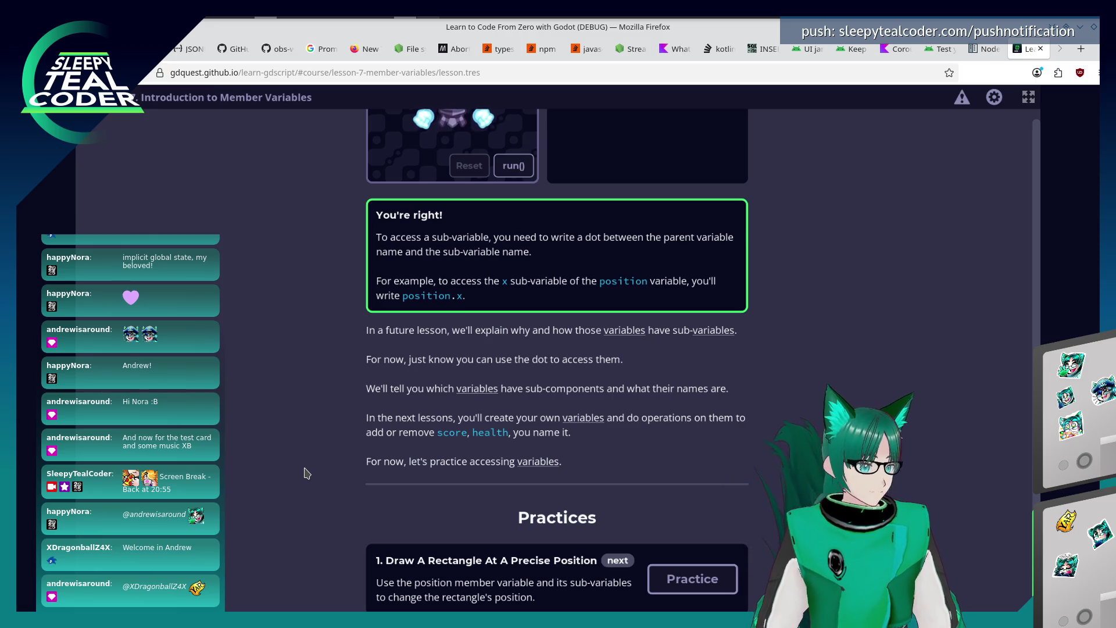
scroll(244, 451, down, 2)
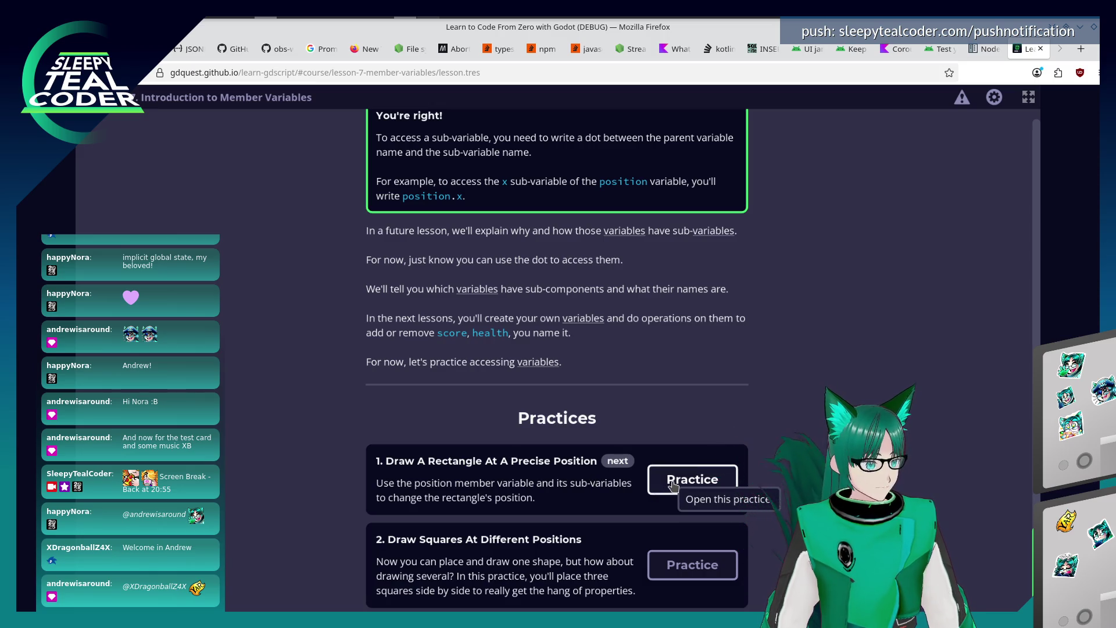
Open the Draw A Rectangle At A Precise Position practice.
click(674, 483)
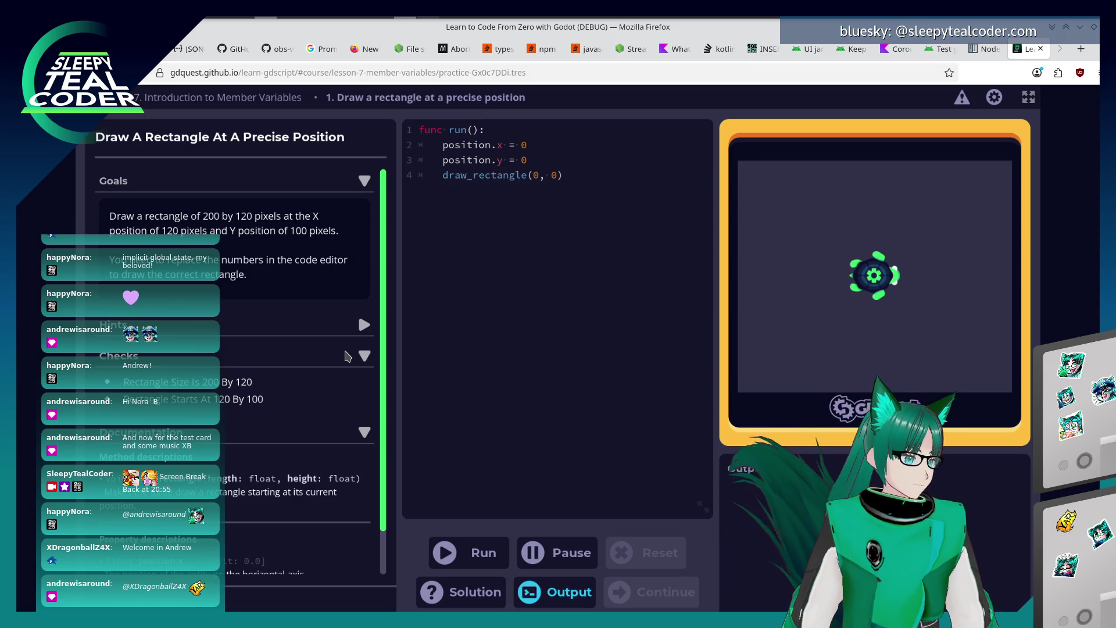
text(12)
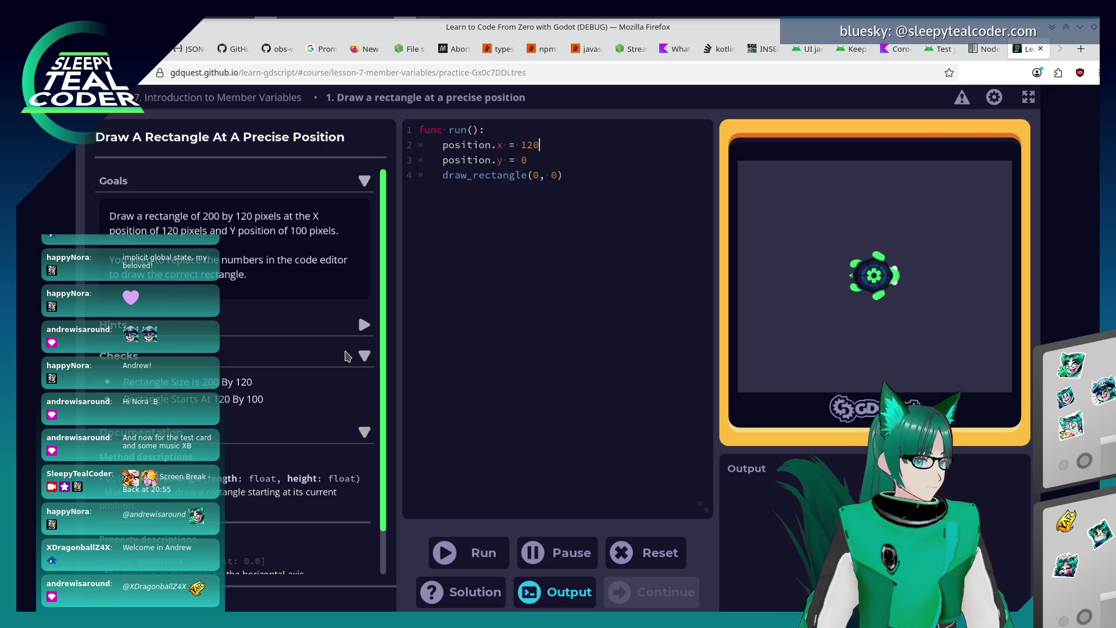
text(00)
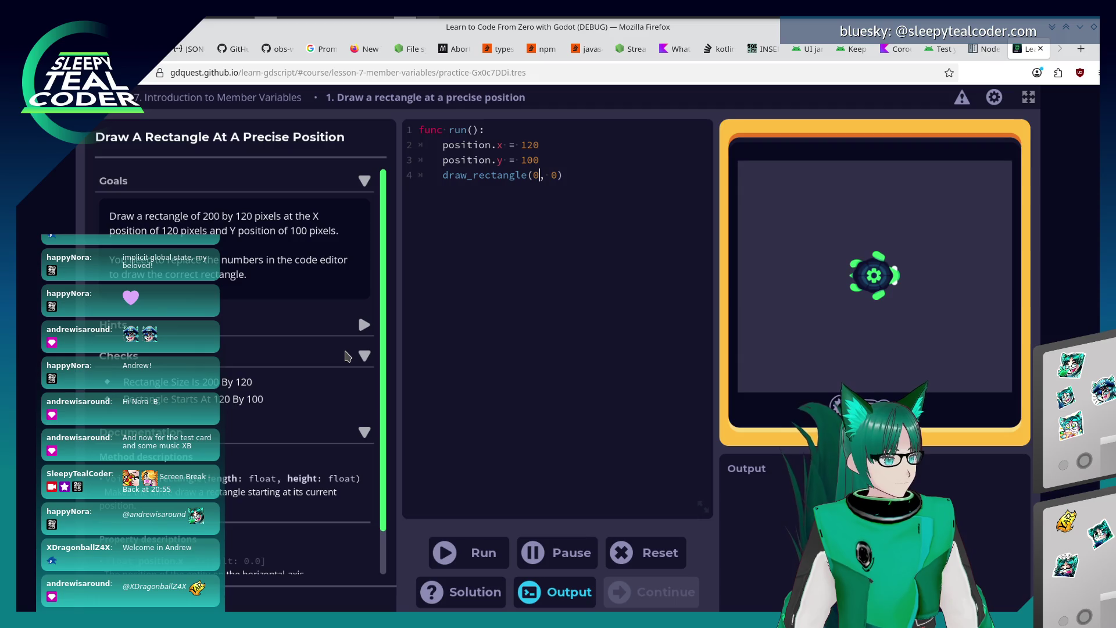
Run the rectangle code at position 120, 100 with size 200 by 120 and continue to the next practice.
key(Down)
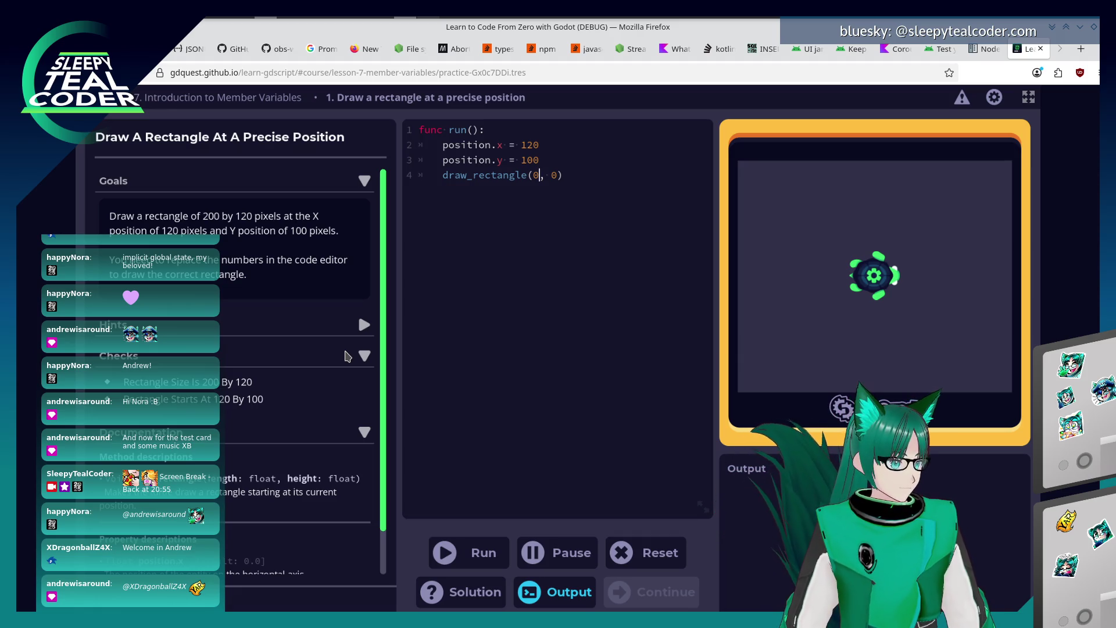
key(Right)
key(Right)
text(2)
key(Up)
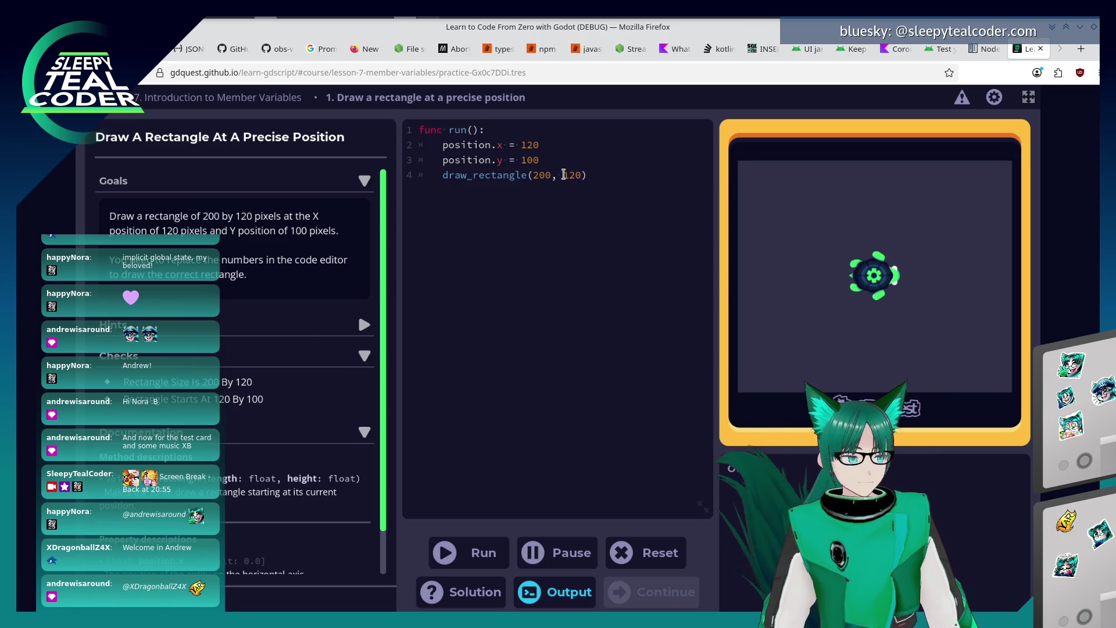
click(471, 555)
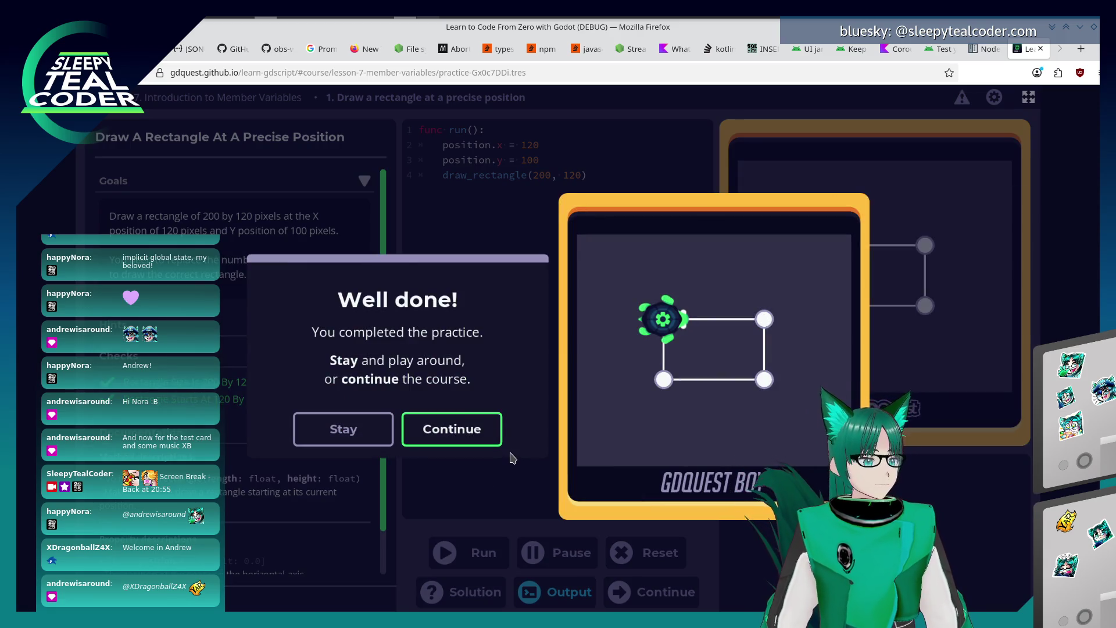
click(478, 431)
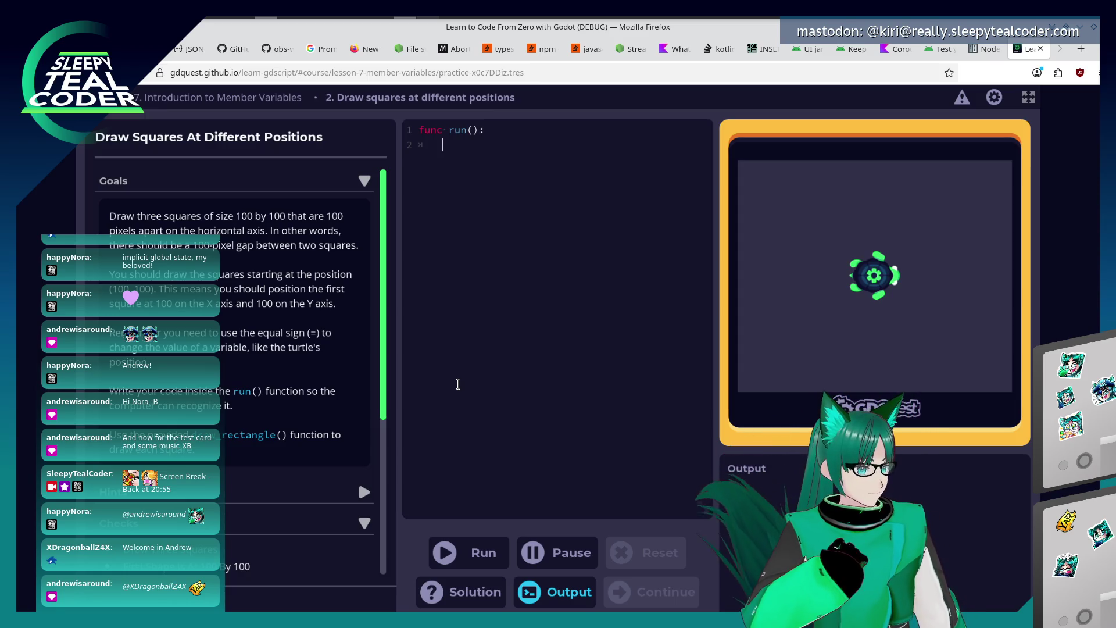
text(posit)
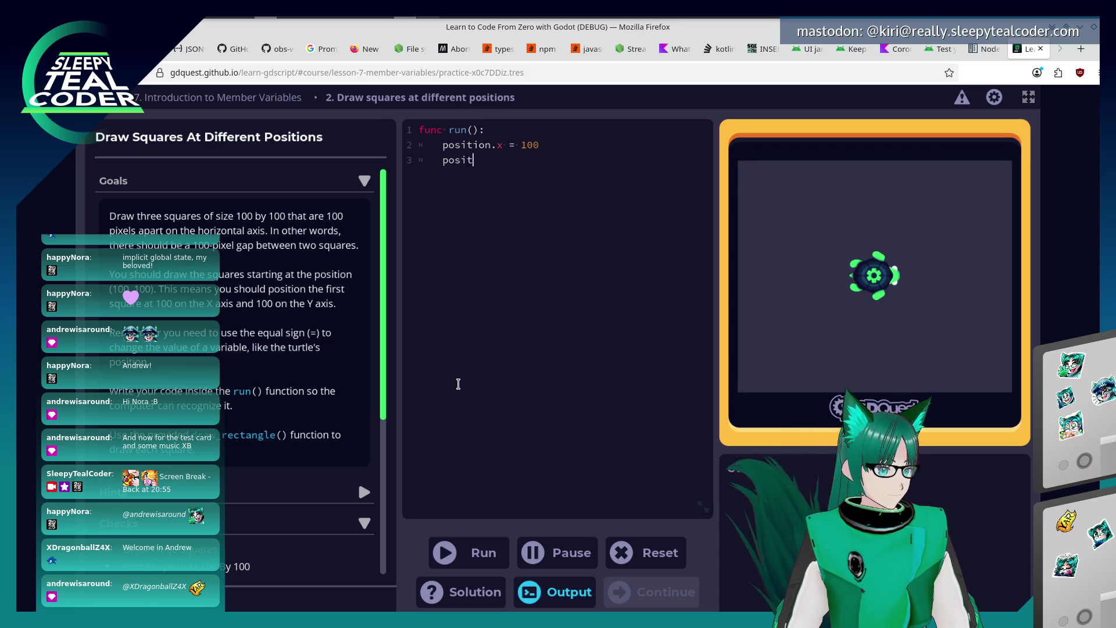
text(ion.y = 100)
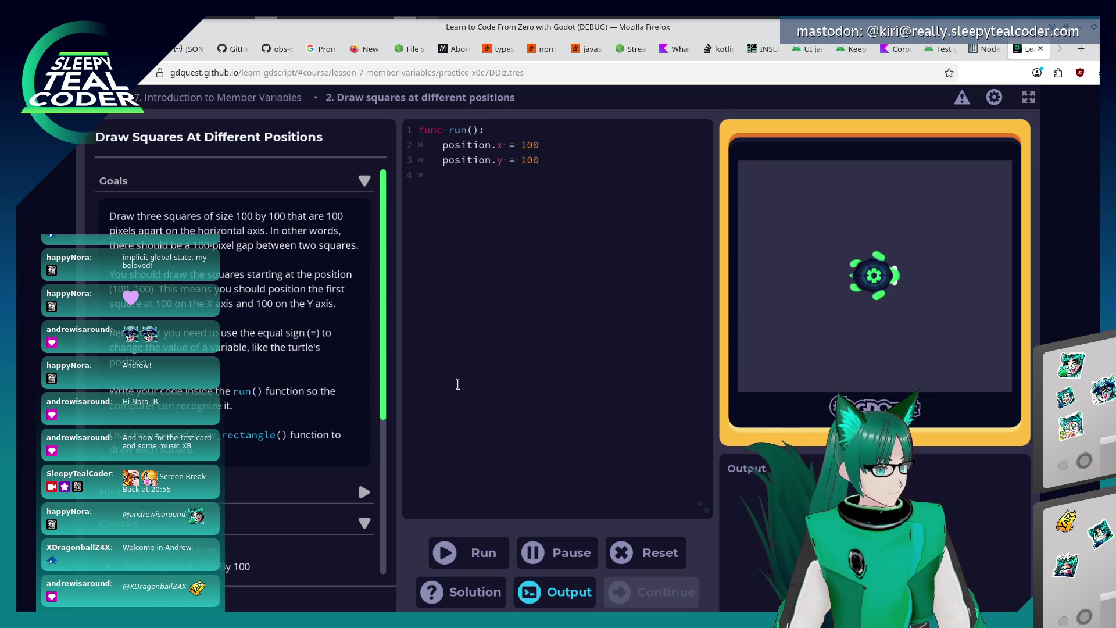
scroll(357, 421, down, 2)
scroll(322, 375, down, 2)
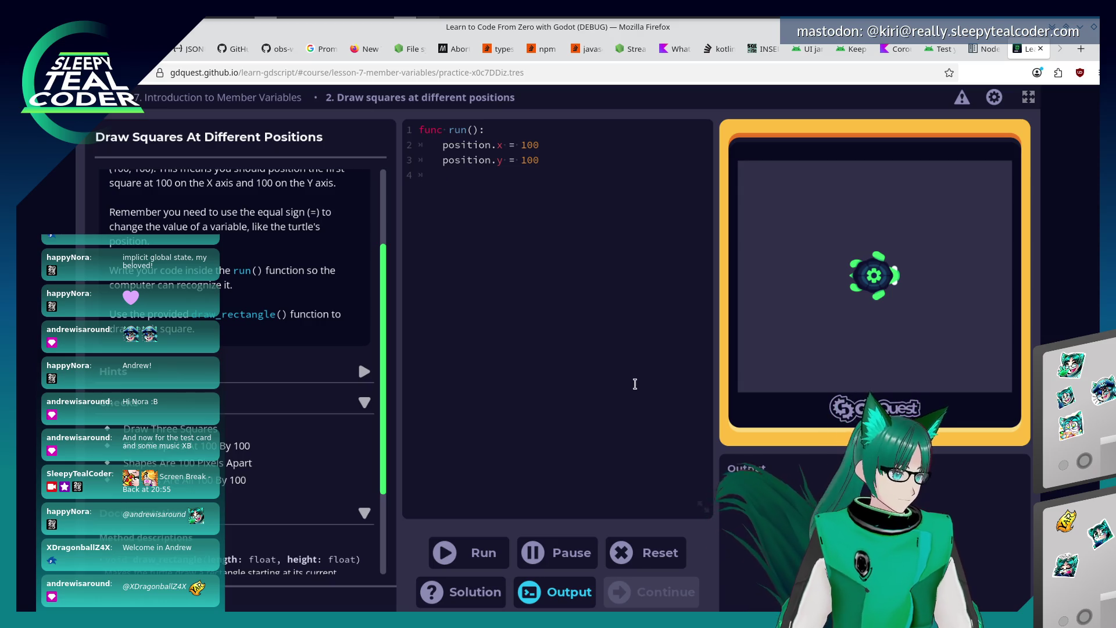
scroll(303, 491, down, 2)
scroll(300, 491, up, 1)
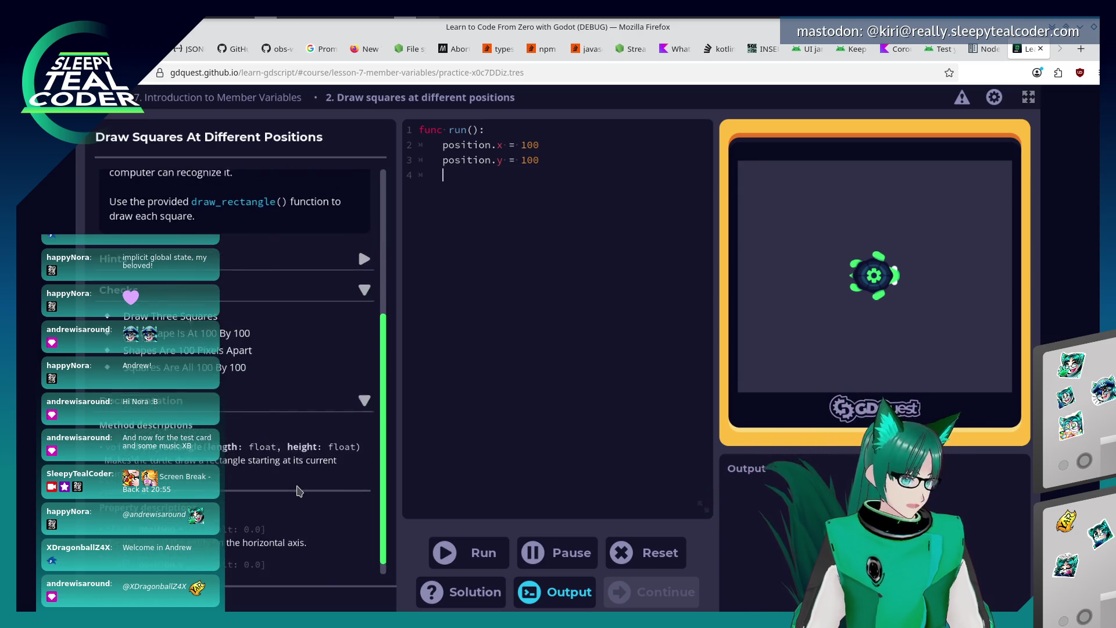
scroll(298, 491, up, 2)
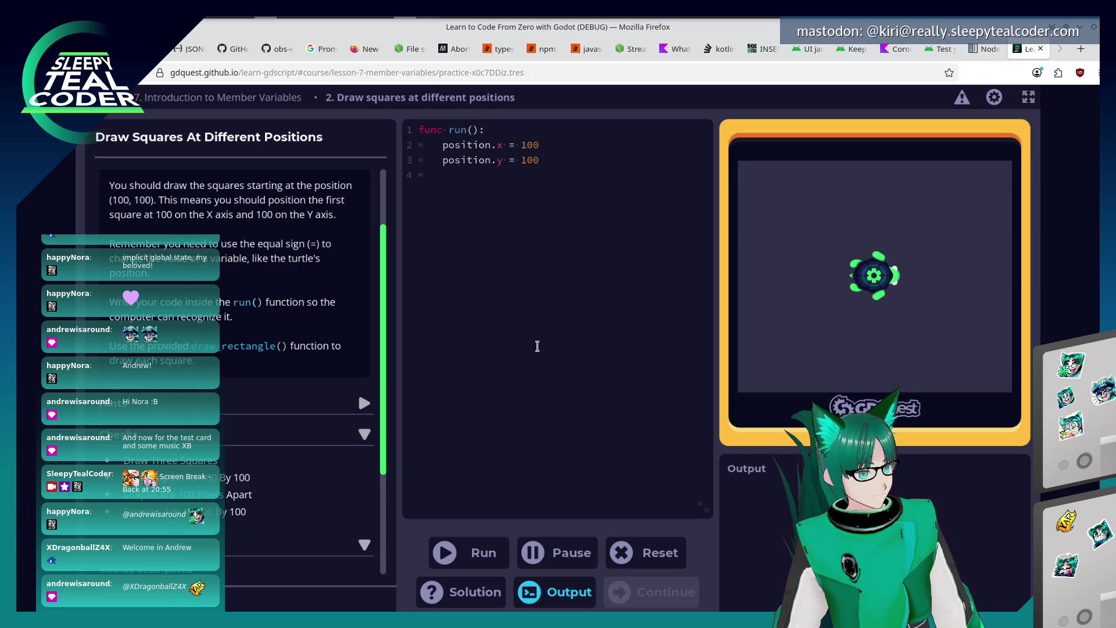
Write three position assignments of 100, 200, 300 each followed by draw_rectangle(100, 100) and run it.
click(538, 347)
text(draw_recta)
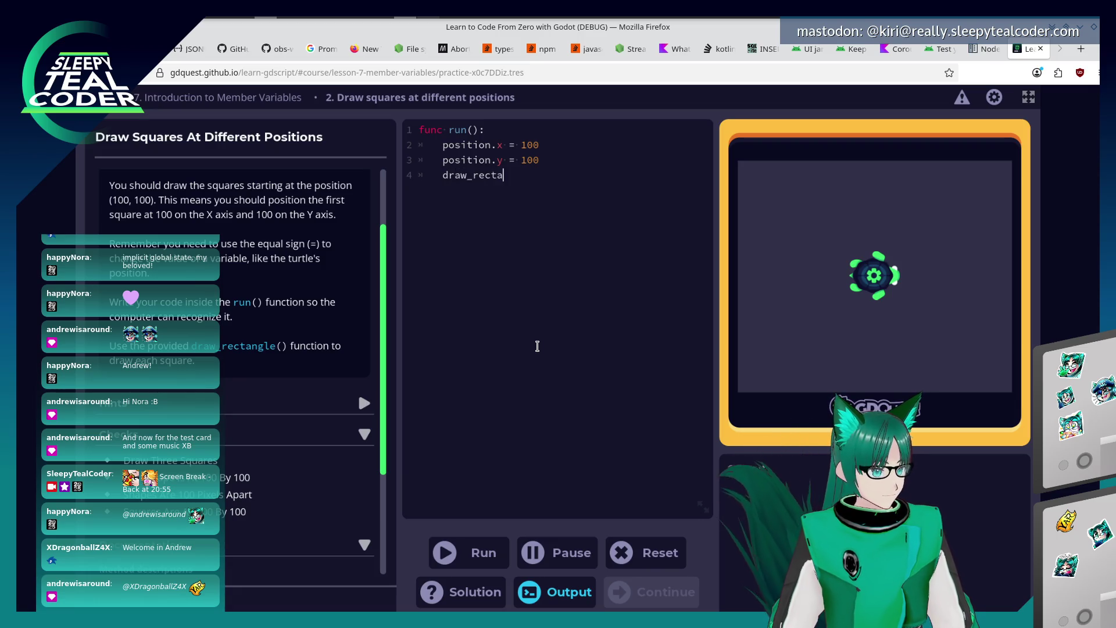
text(ngle(100, 1)
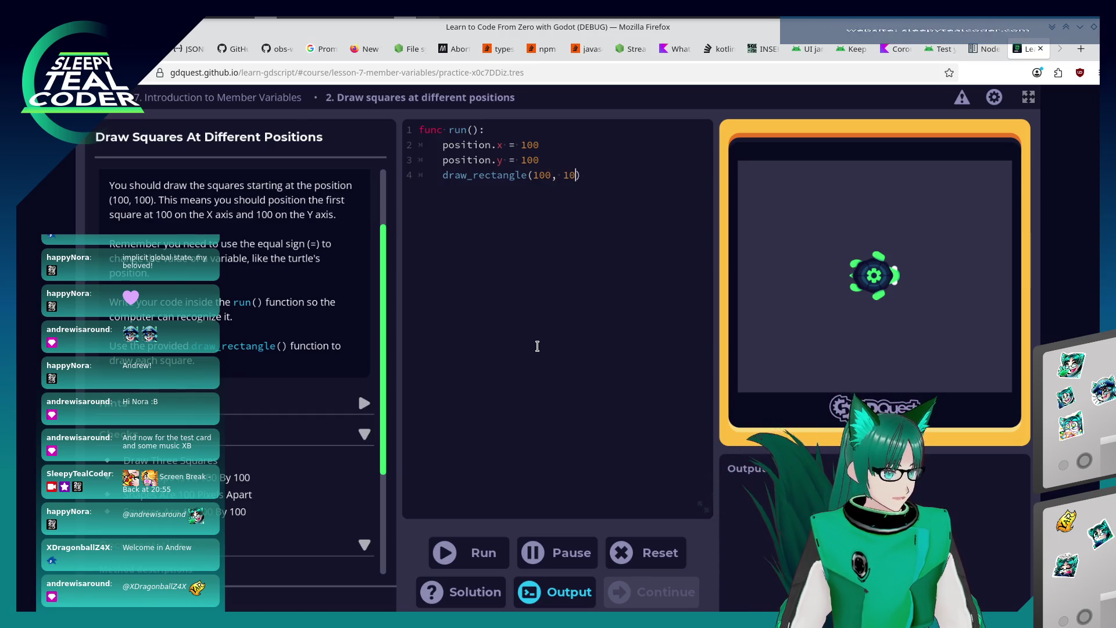
text(00)
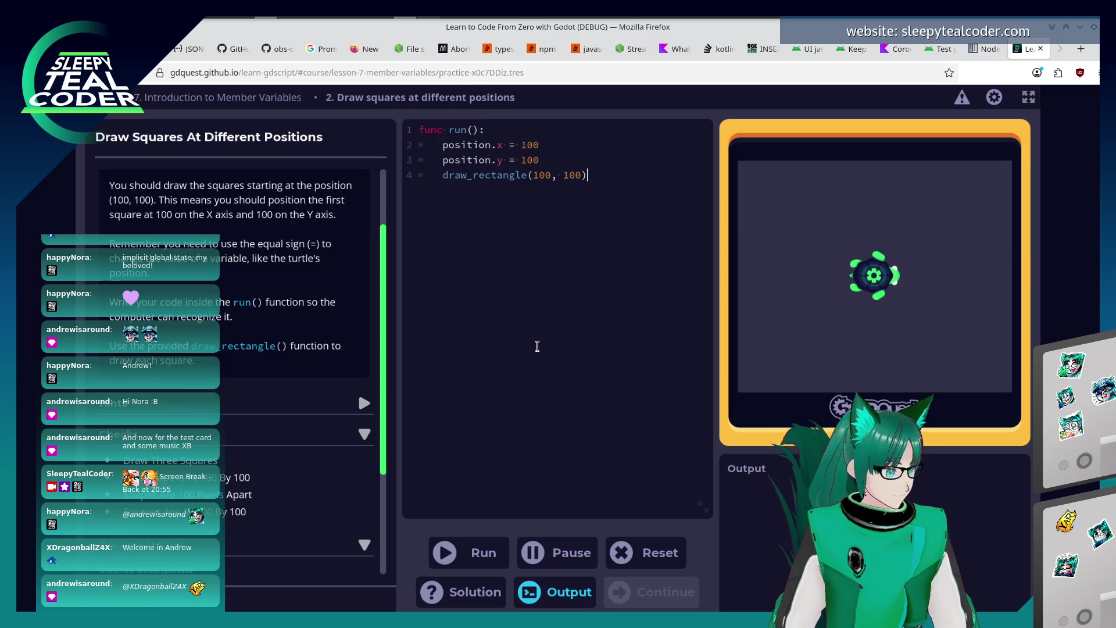
scroll(249, 361, down, 1)
scroll(248, 364, down, 2)
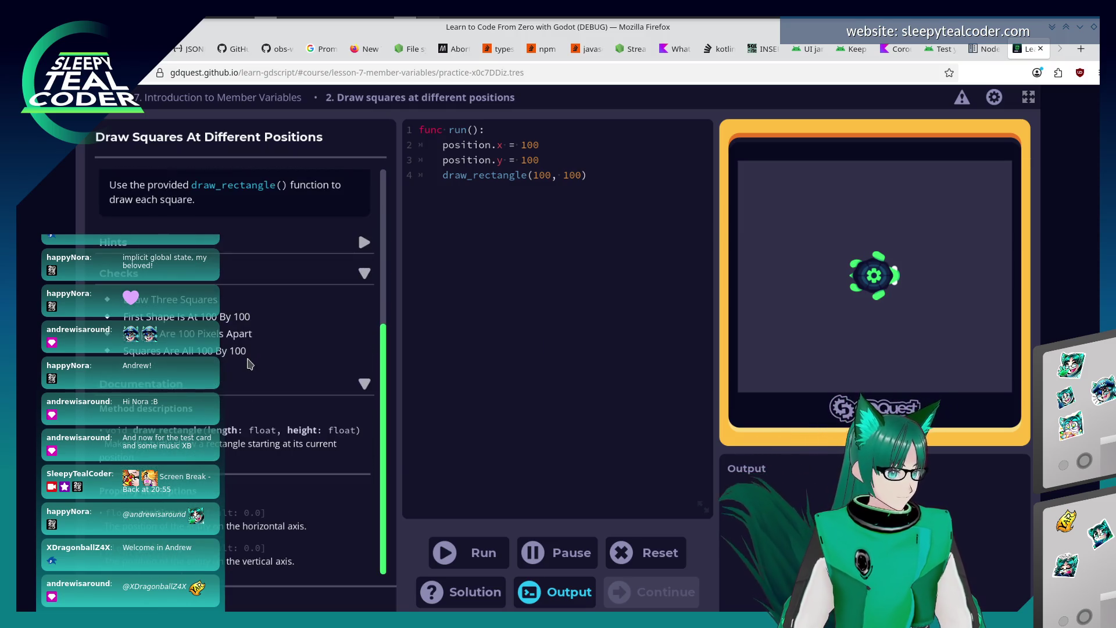
scroll(248, 363, up, 3)
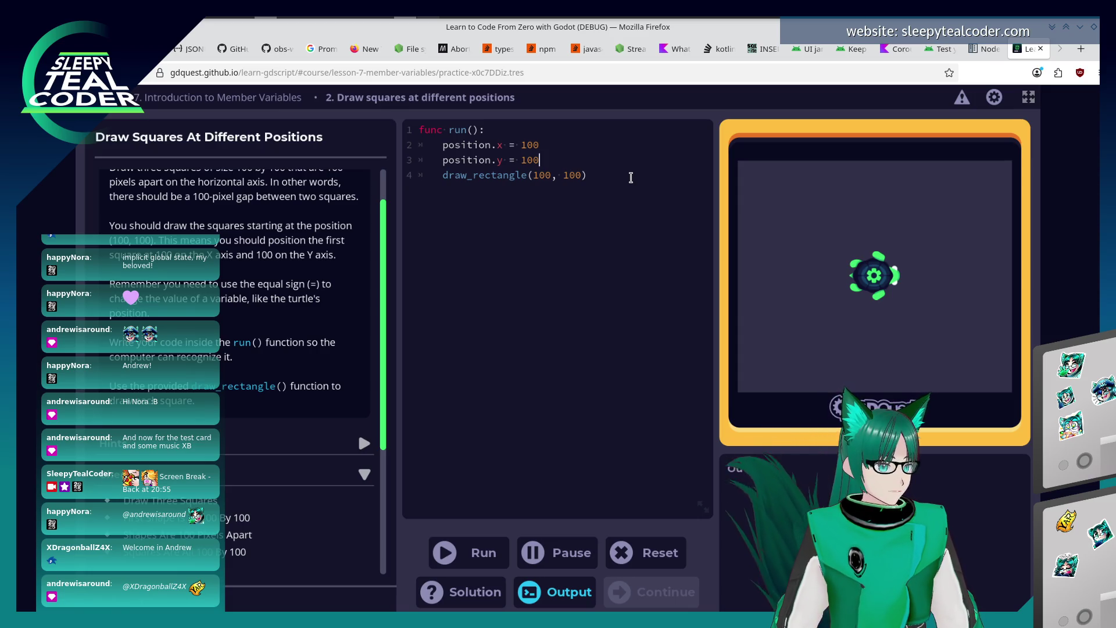
click(630, 177)
key(Return)
text(position.y)
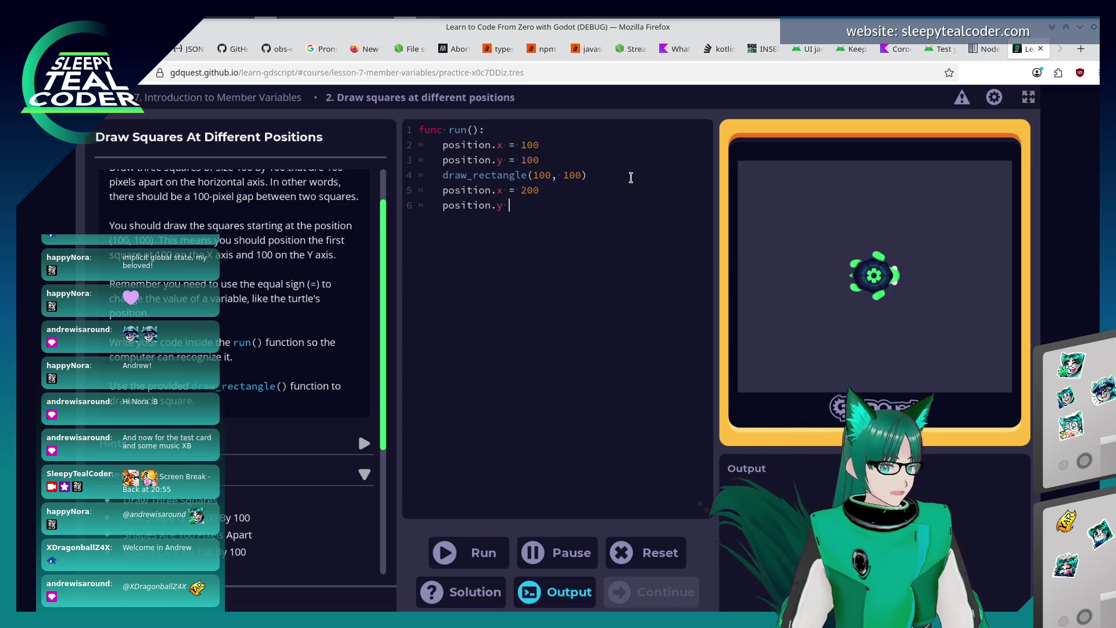
text(= 200)
key(Return)
text(draw_rectan)
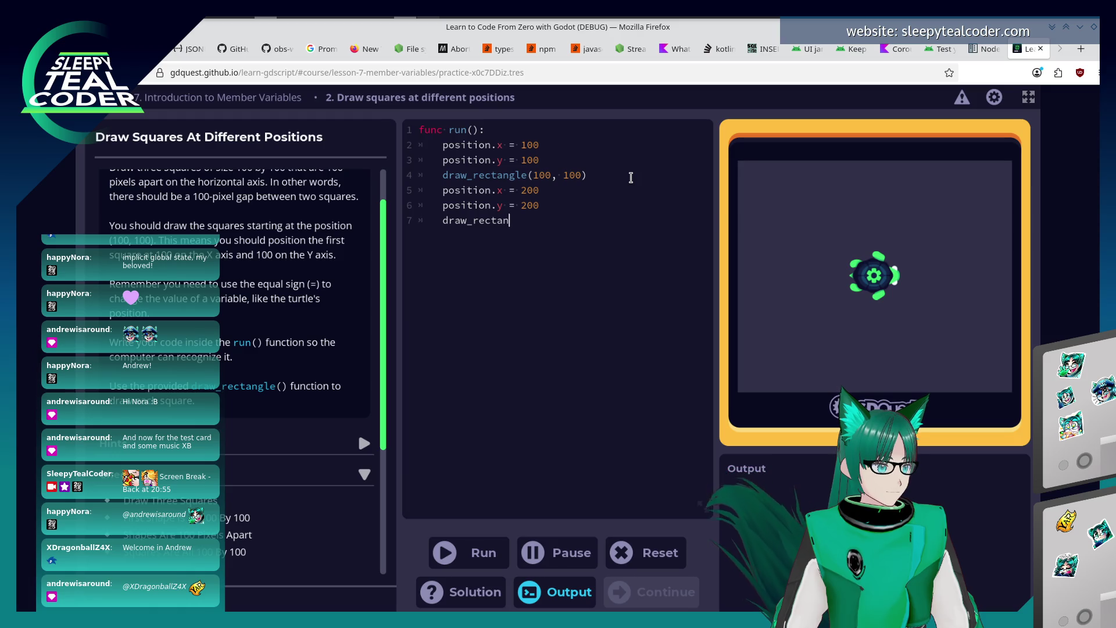
text(gle(100, 100)
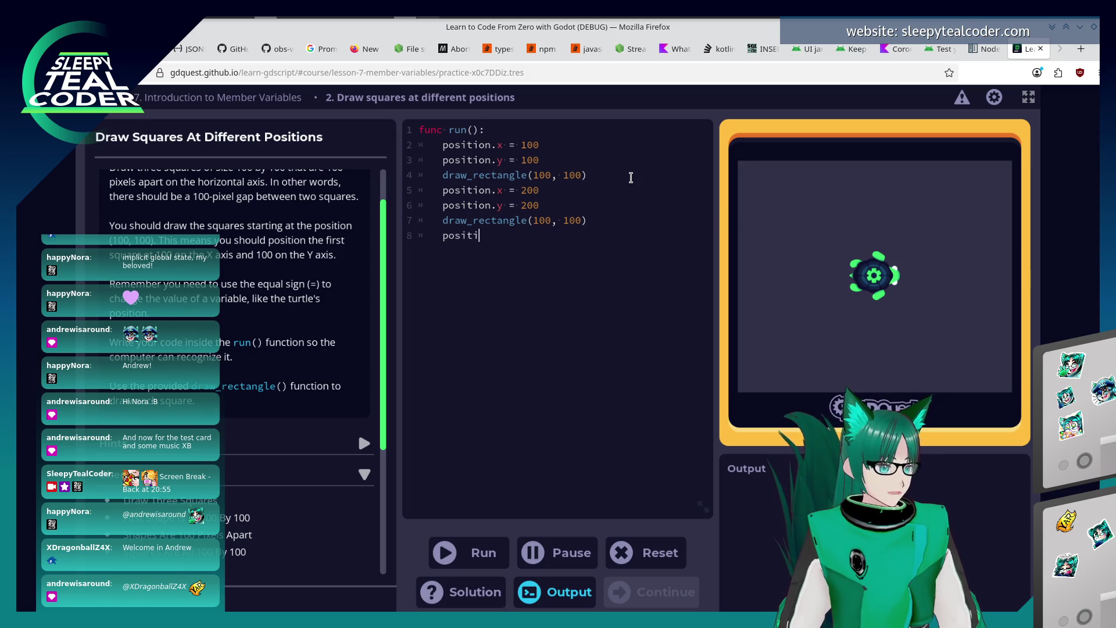
text(.x = 300)
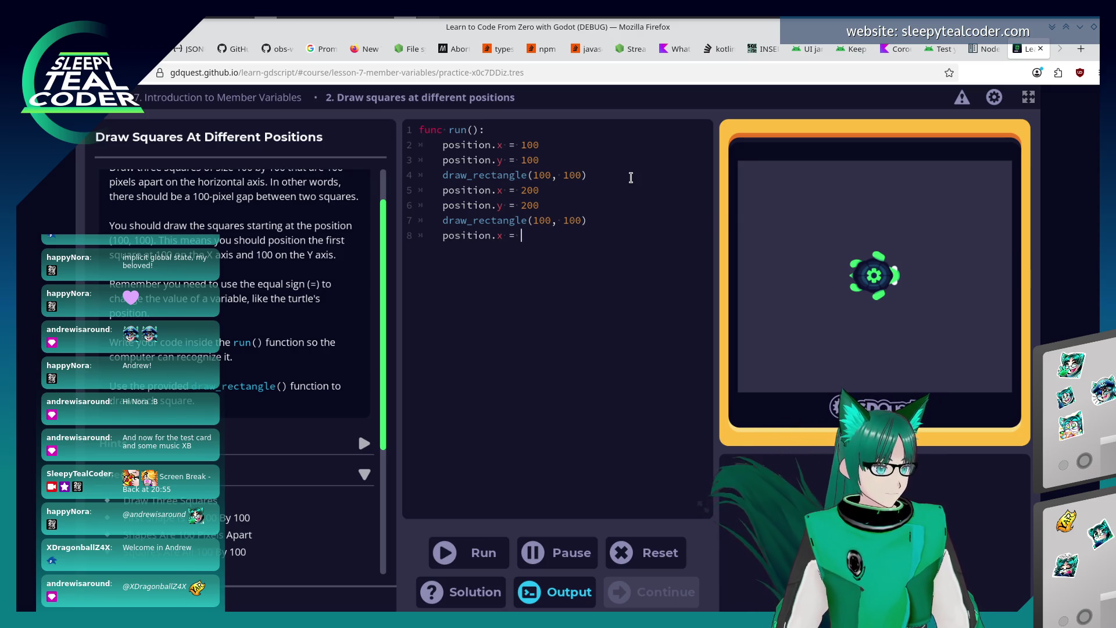
text(position.y = 300)
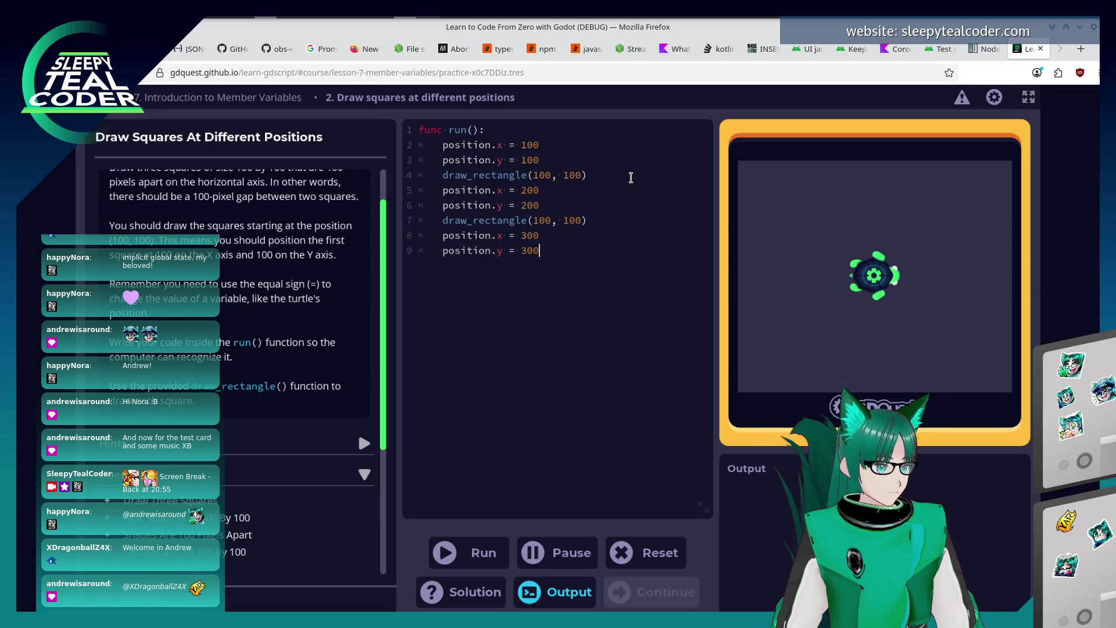
key(Return)
text(draw_rece)
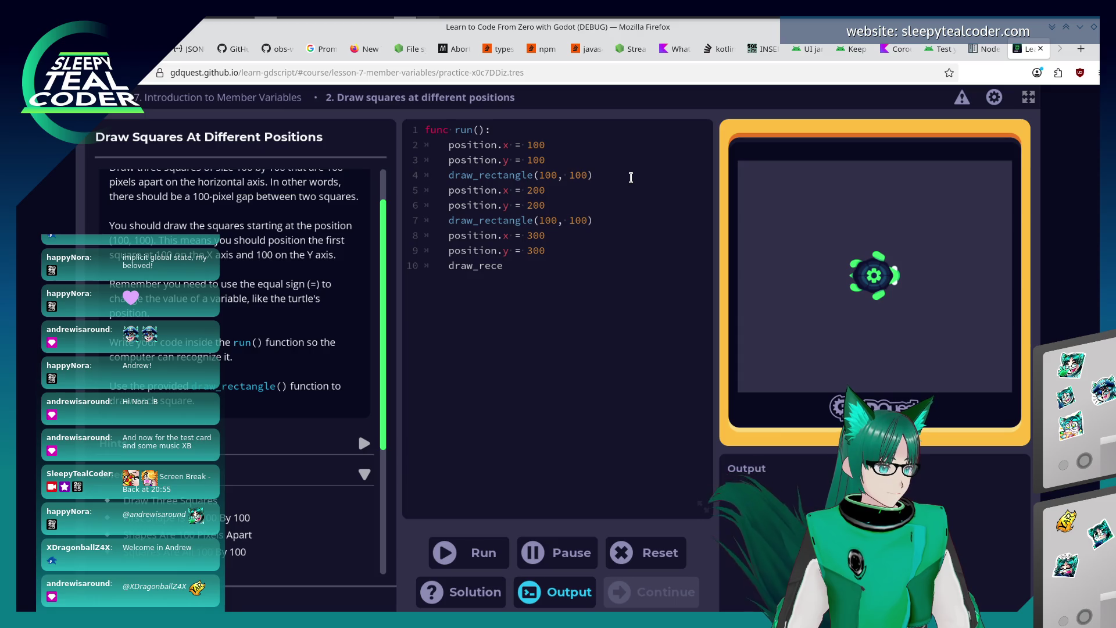
key(BackSpace)
text(tna)
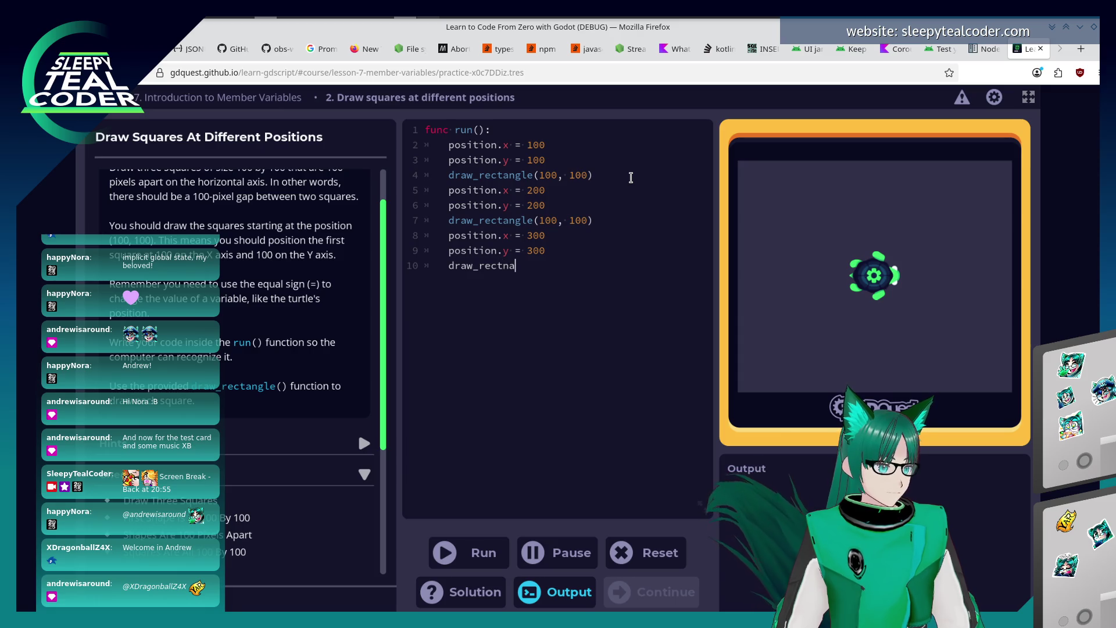
text(gle(100, 100)
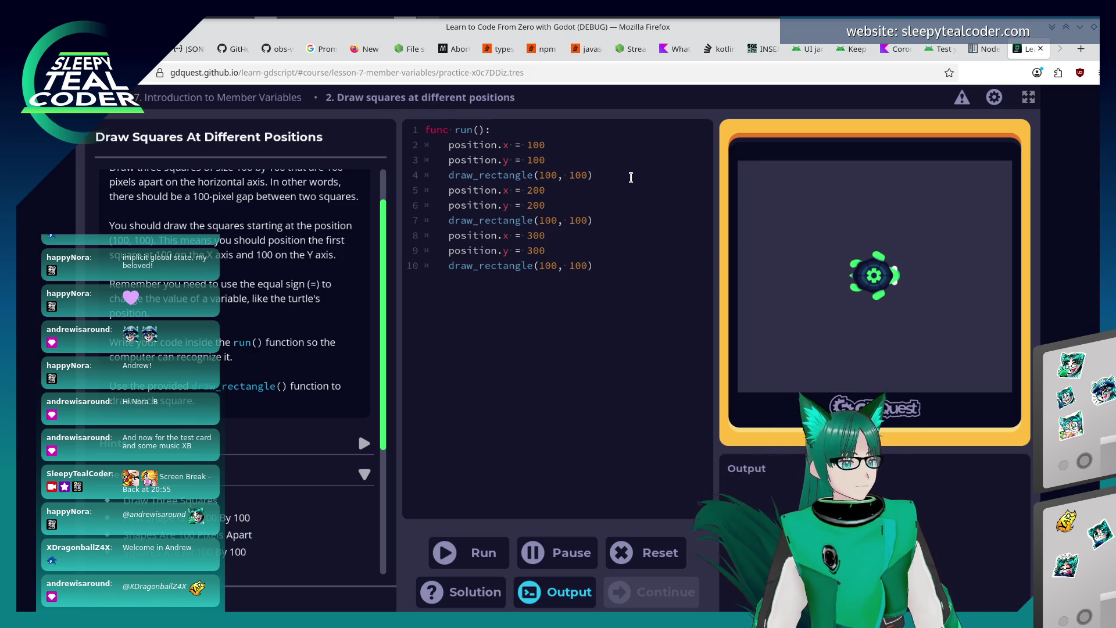
click(481, 554)
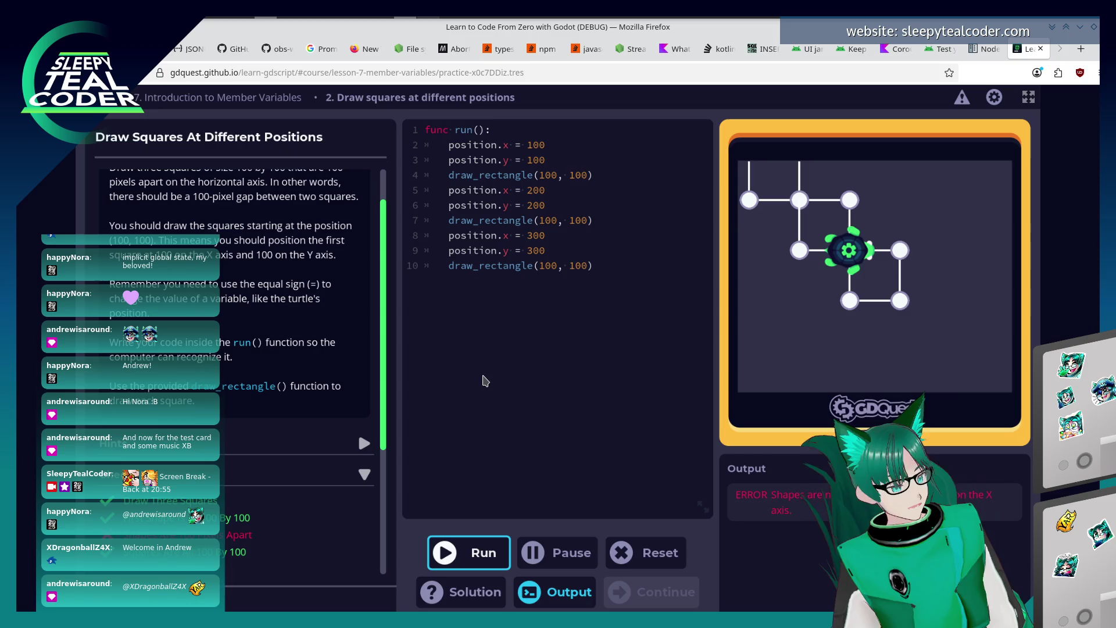
Change the second square's position to 300 and the third to 500, then run the corrected code.
click(533, 253)
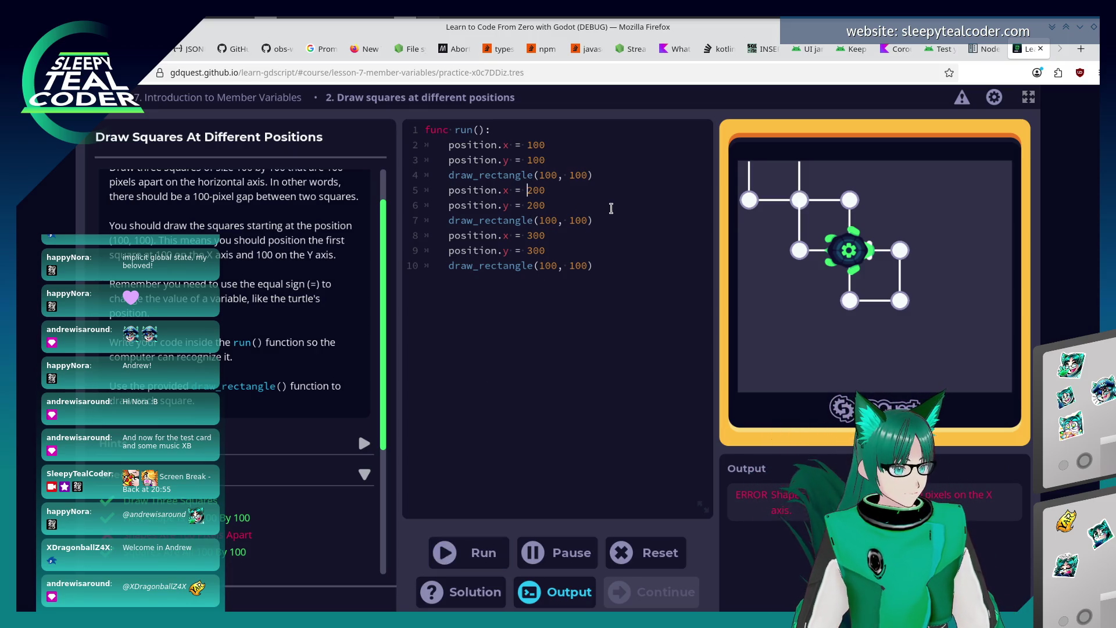
key(Up)
key(Up)
key(Up)
key(BackSpace)
text(3)
key(Down)
key(BackSpace)
text(3)
key(Down)
key(Down)
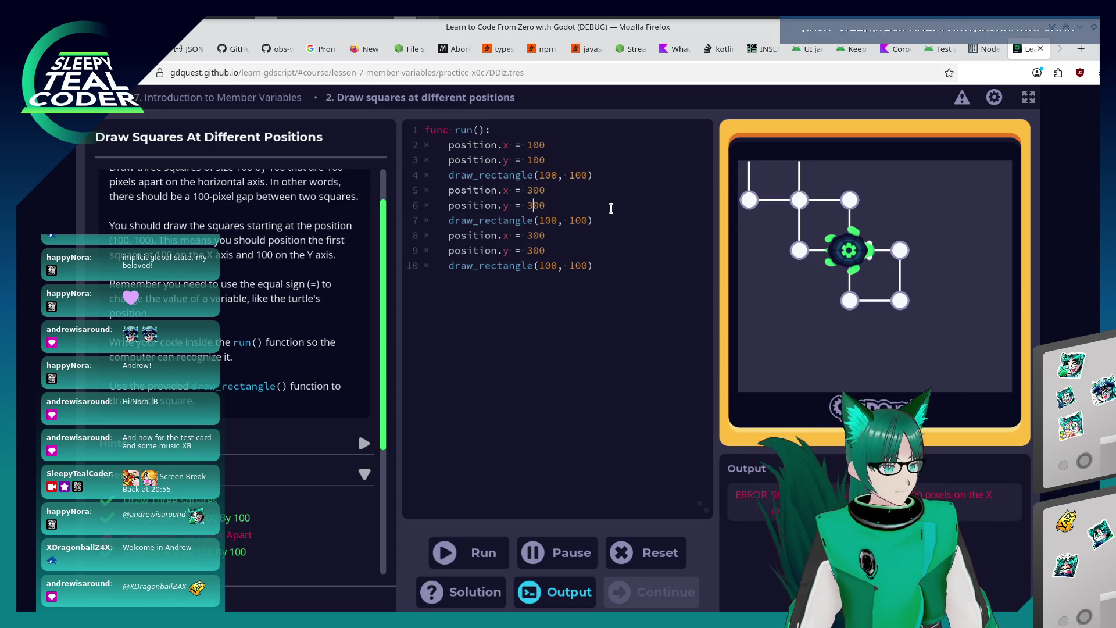
key(BackSpace)
text(5)
key(Down)
key(BackSpace)
text(5)
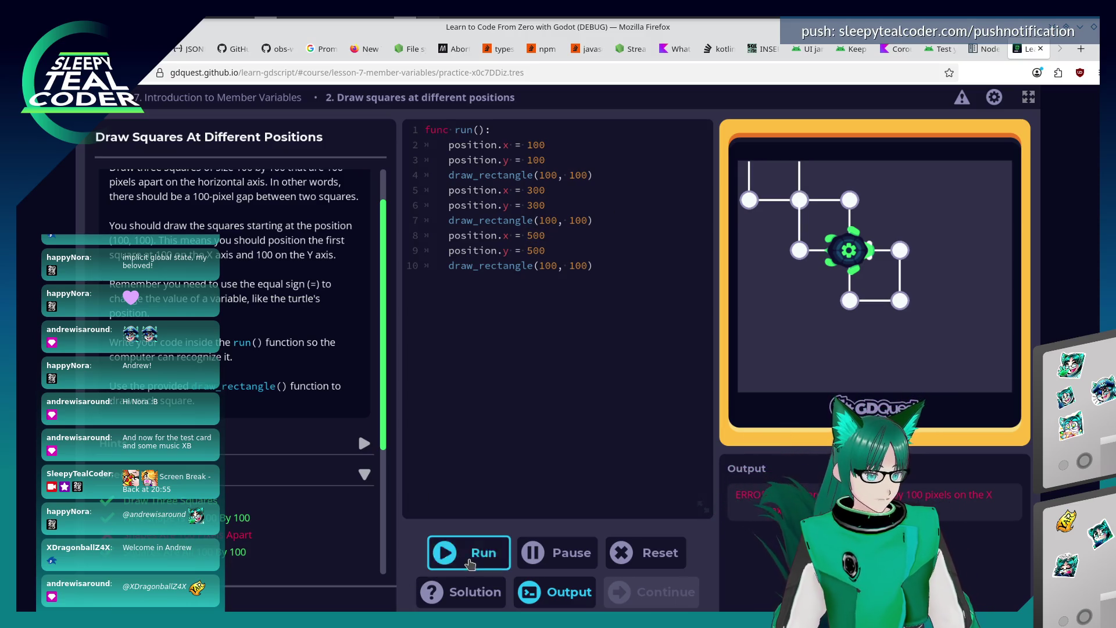
click(471, 553)
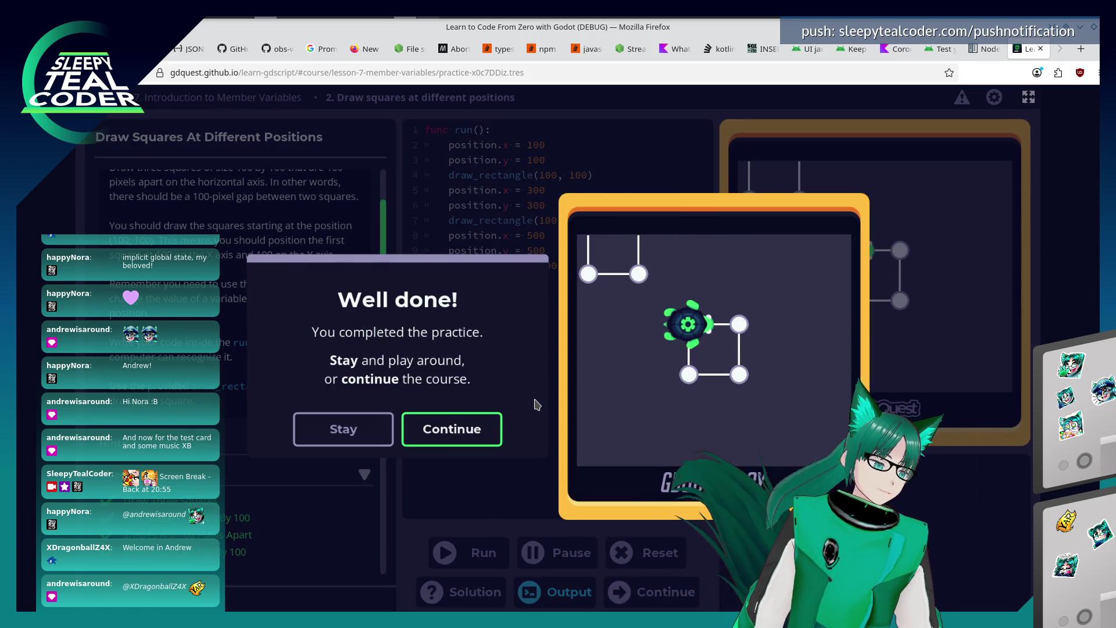
Continue past the Well done and Lesson complete dialogs into Defining Your Own Variables.
click(476, 431)
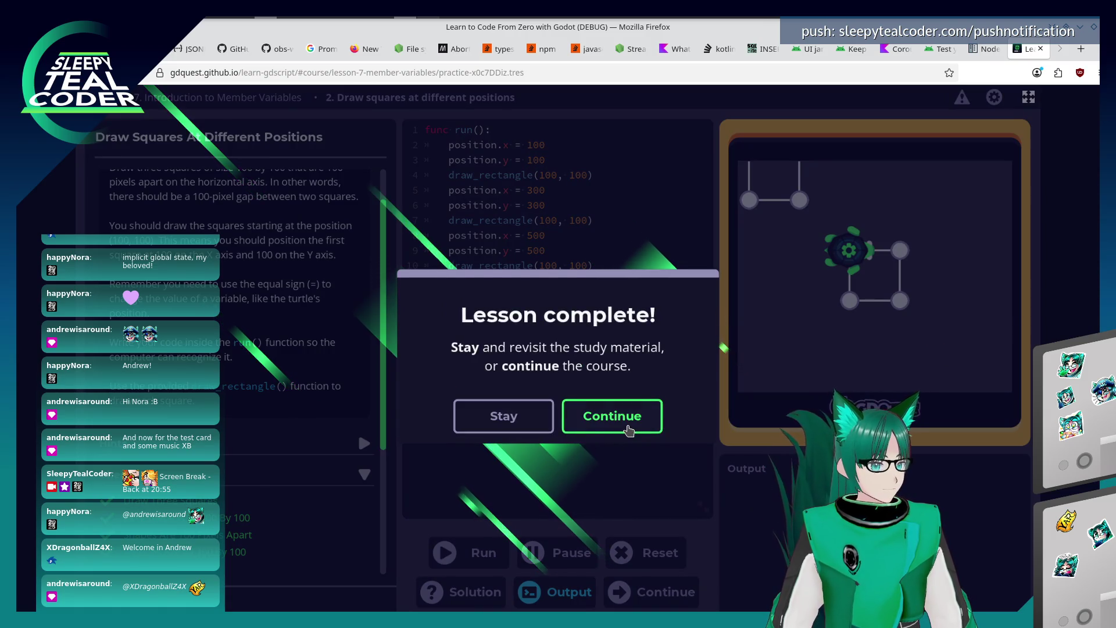
click(629, 430)
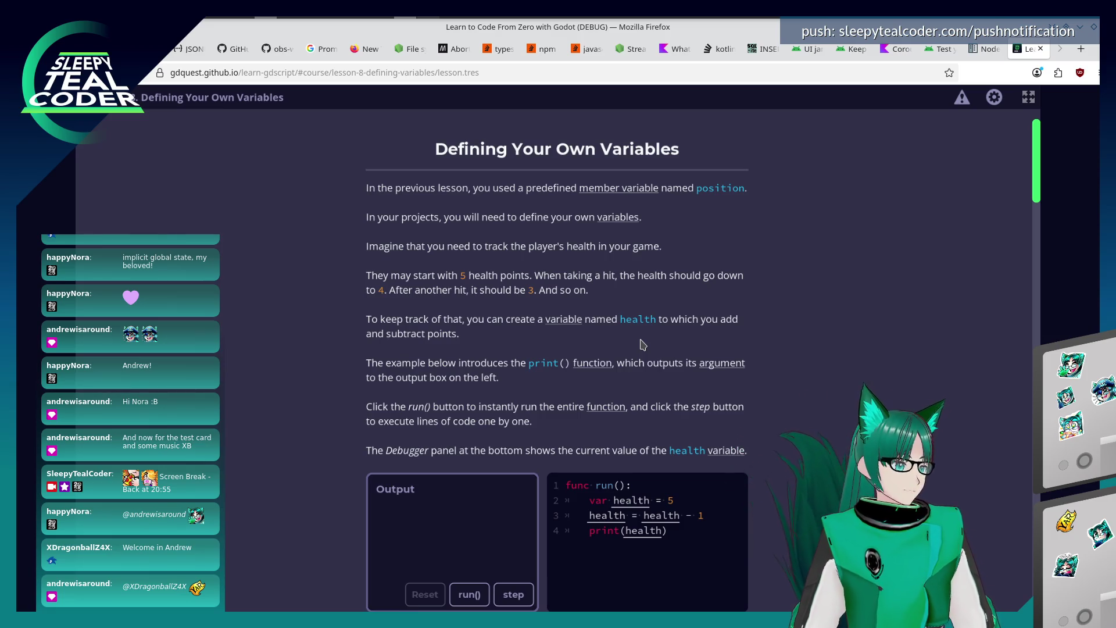
scroll(640, 345, down, 3)
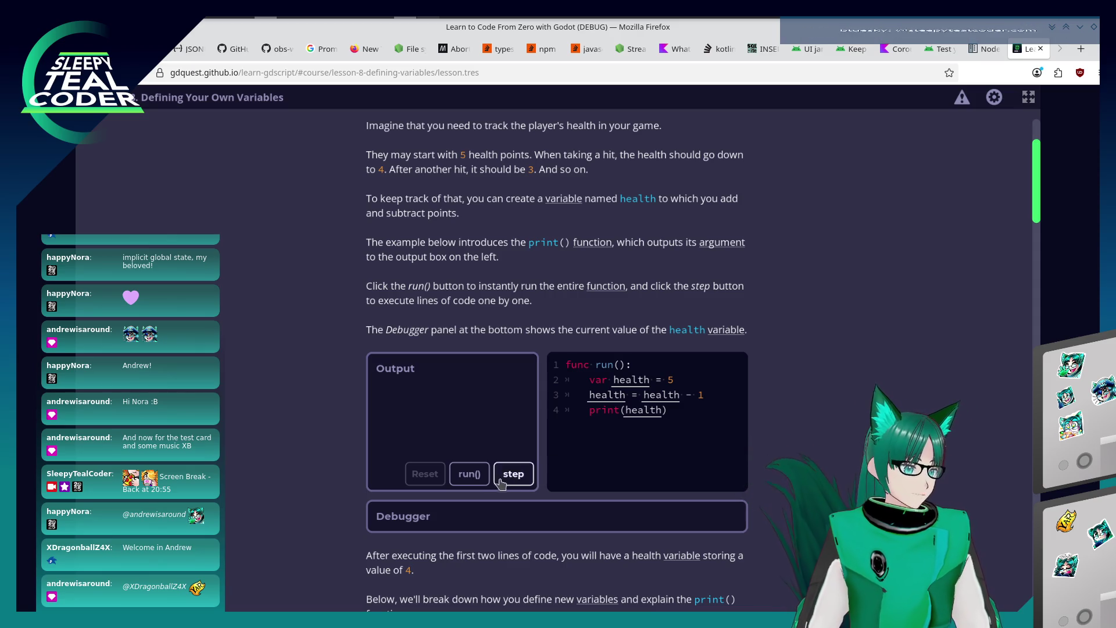
Run the health example, then step through it line by line until it prints 4.
click(469, 473)
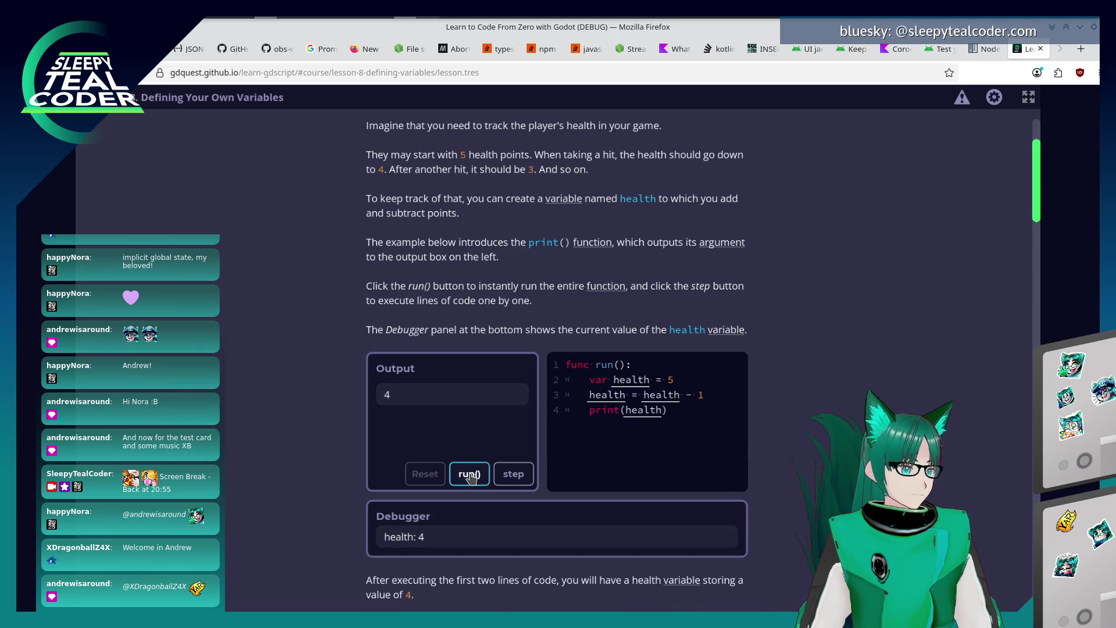
click(508, 477)
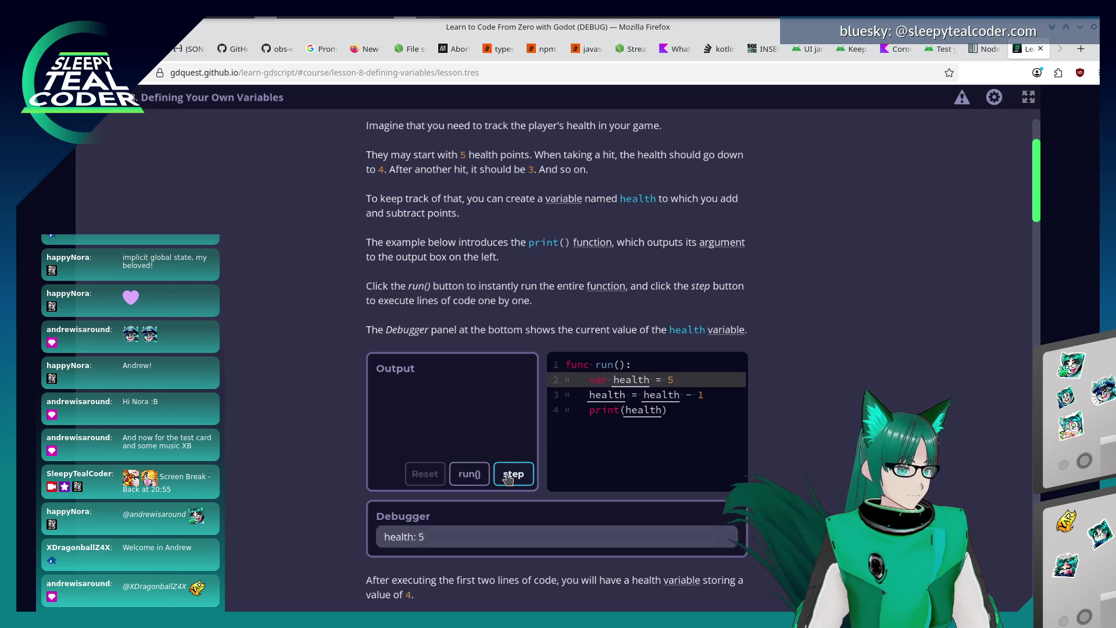
click(509, 477)
click(509, 477)
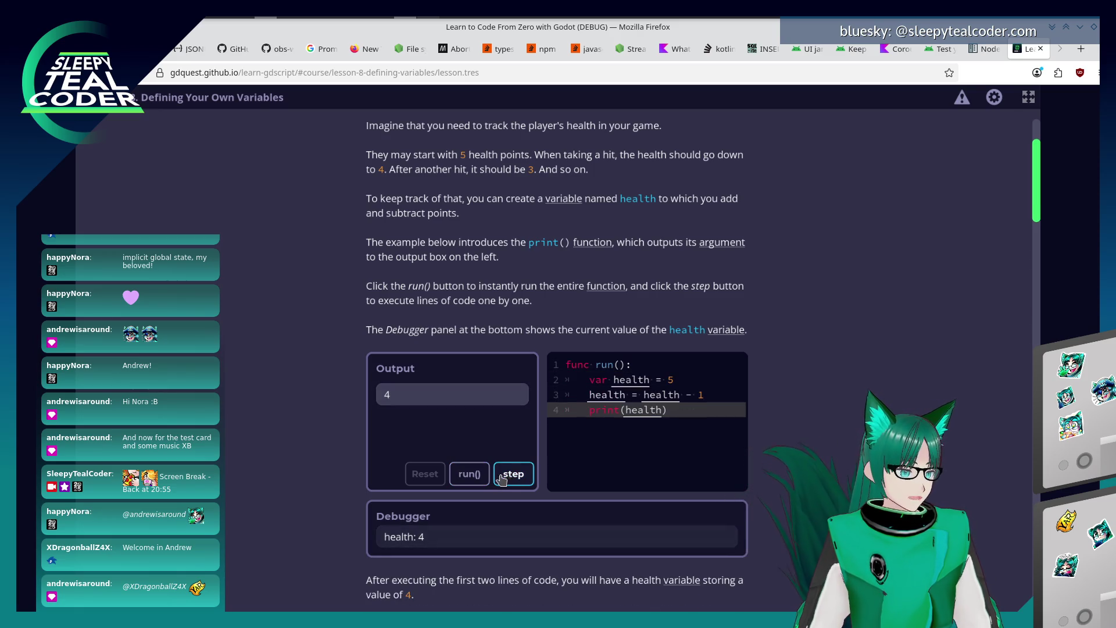
click(511, 482)
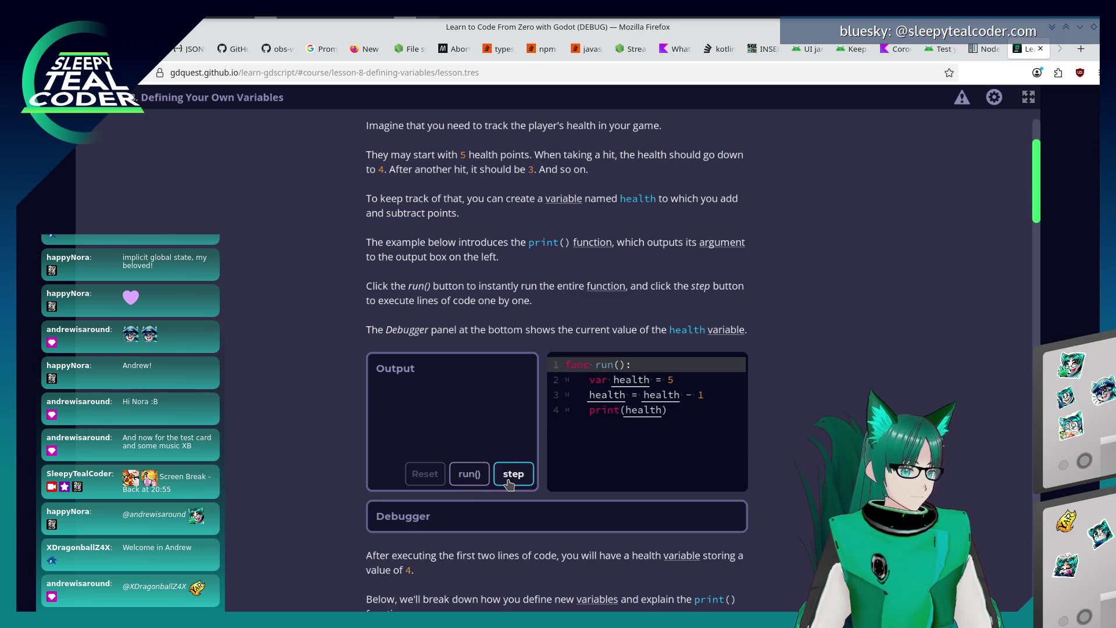
click(511, 482)
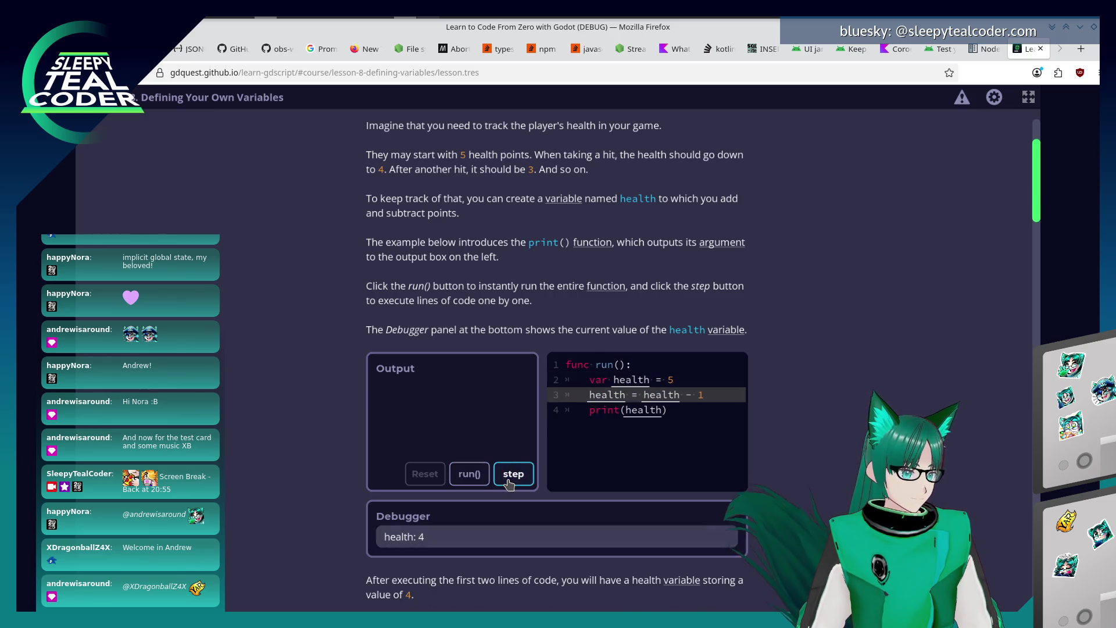
click(511, 483)
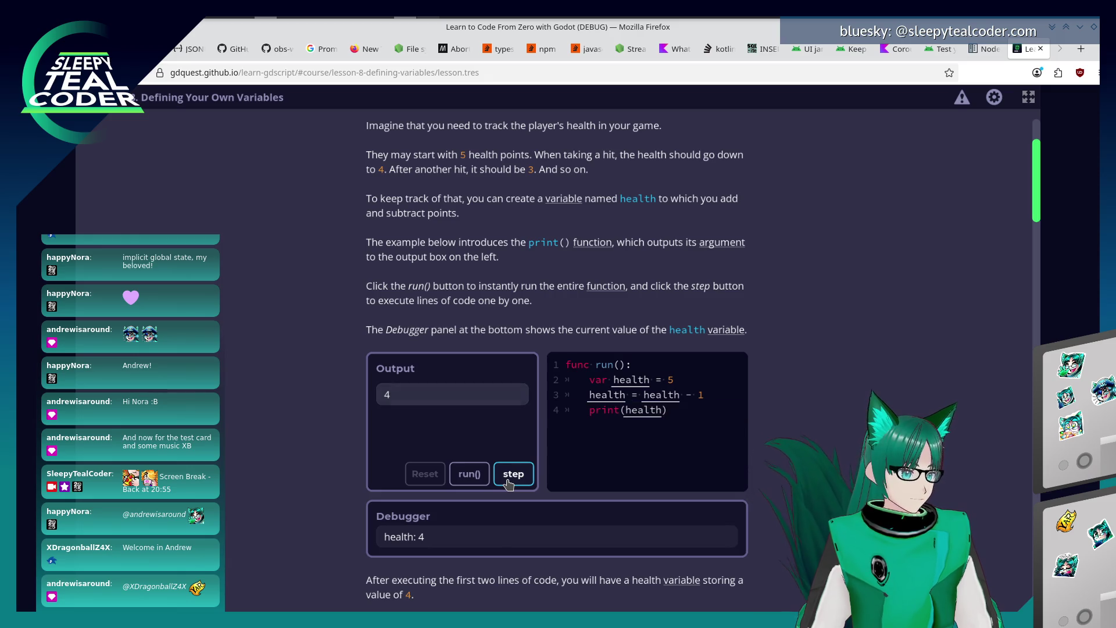
scroll(379, 469, down, 5)
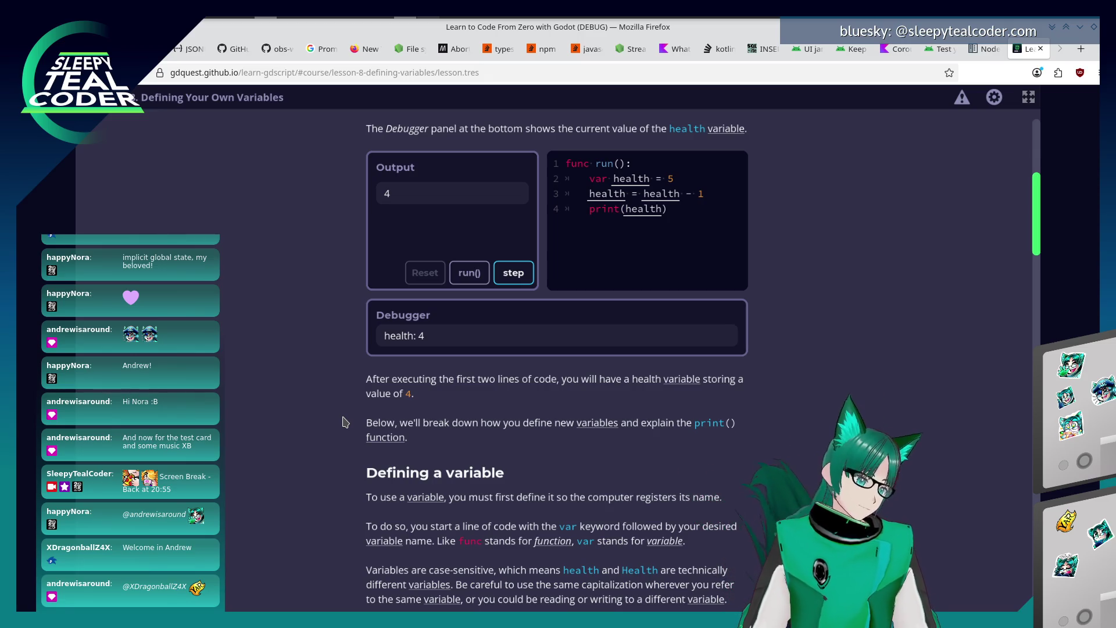
scroll(343, 422, down, 3)
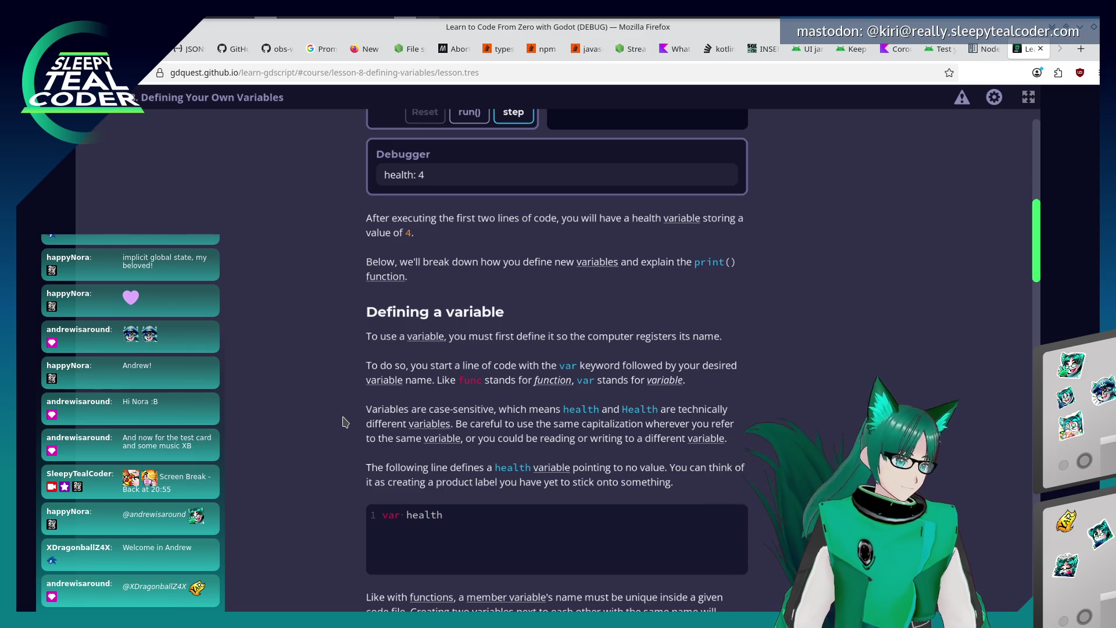
scroll(515, 495, down, 1)
scroll(491, 483, down, 1)
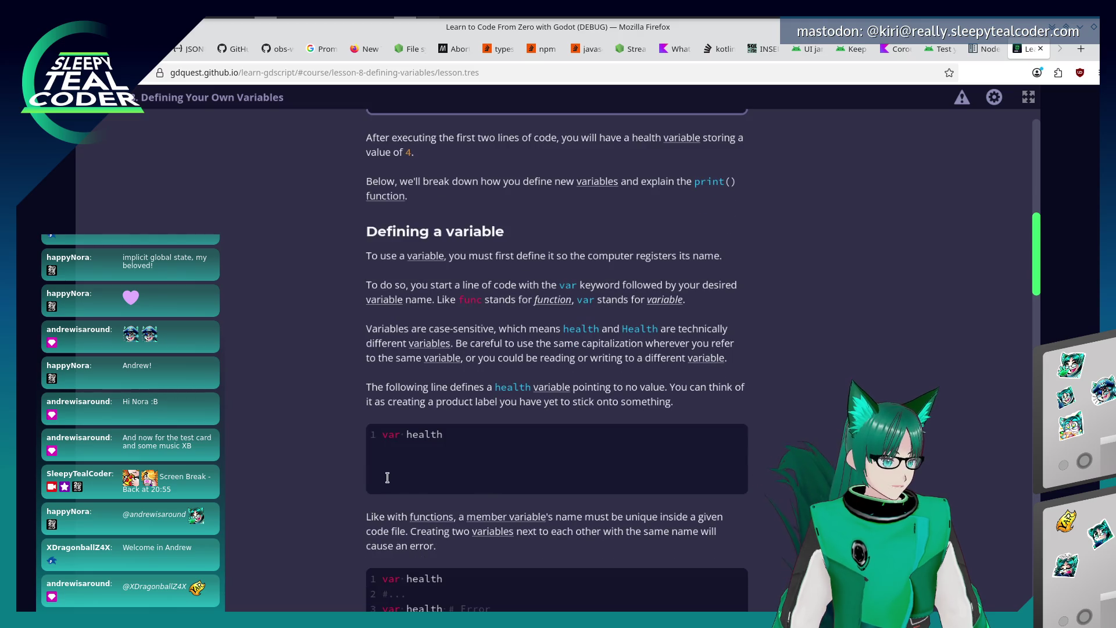
scroll(367, 498, down, 1)
scroll(360, 498, down, 1)
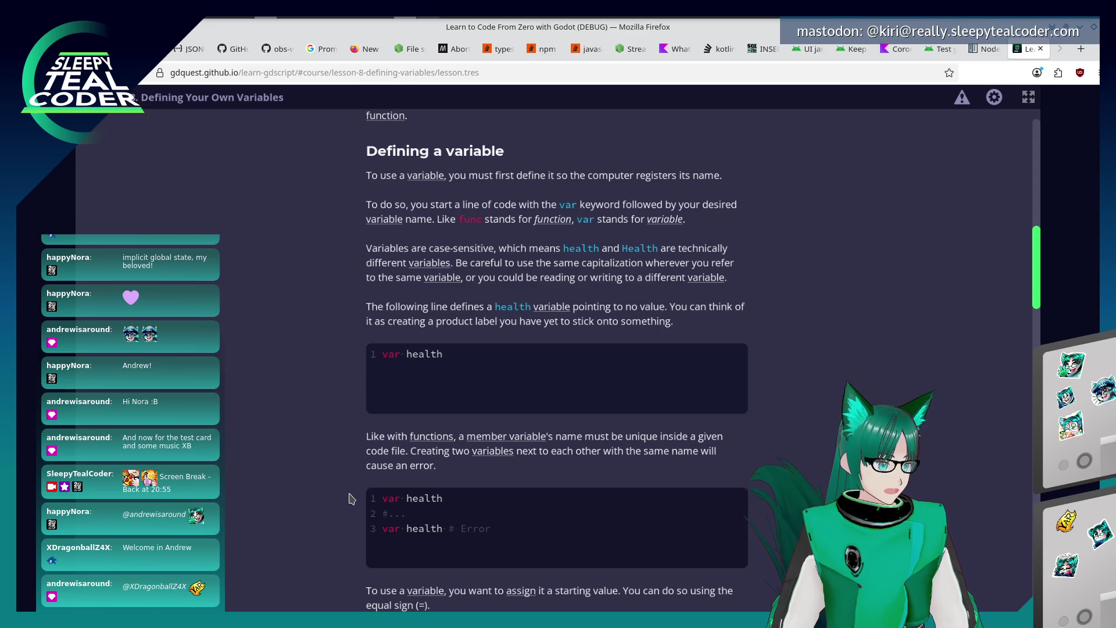
scroll(349, 499, down, 2)
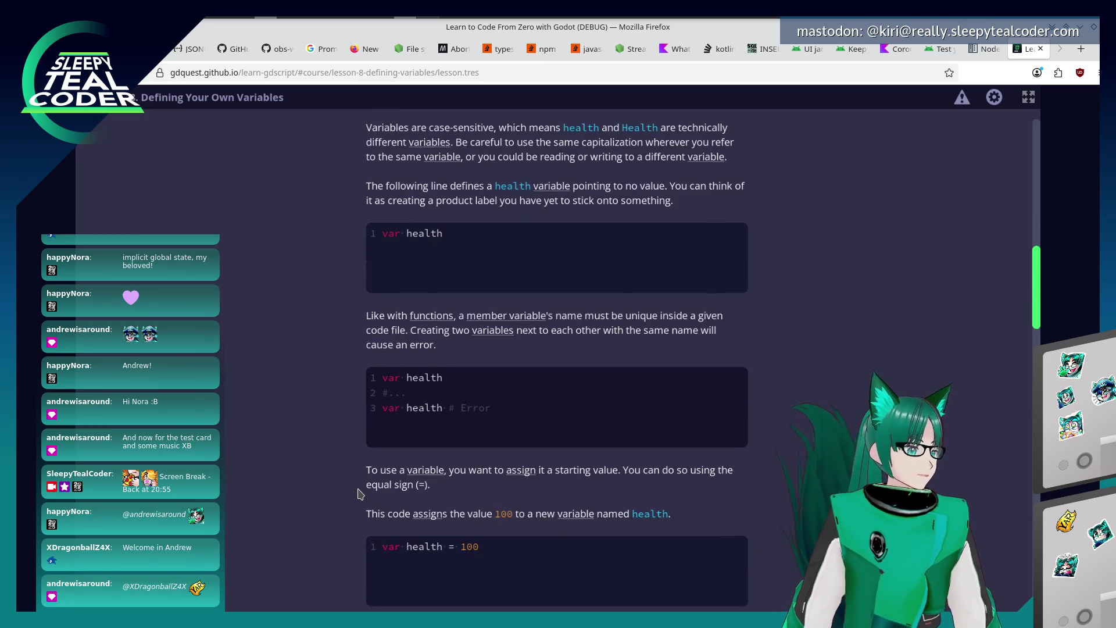
scroll(358, 496, down, 1)
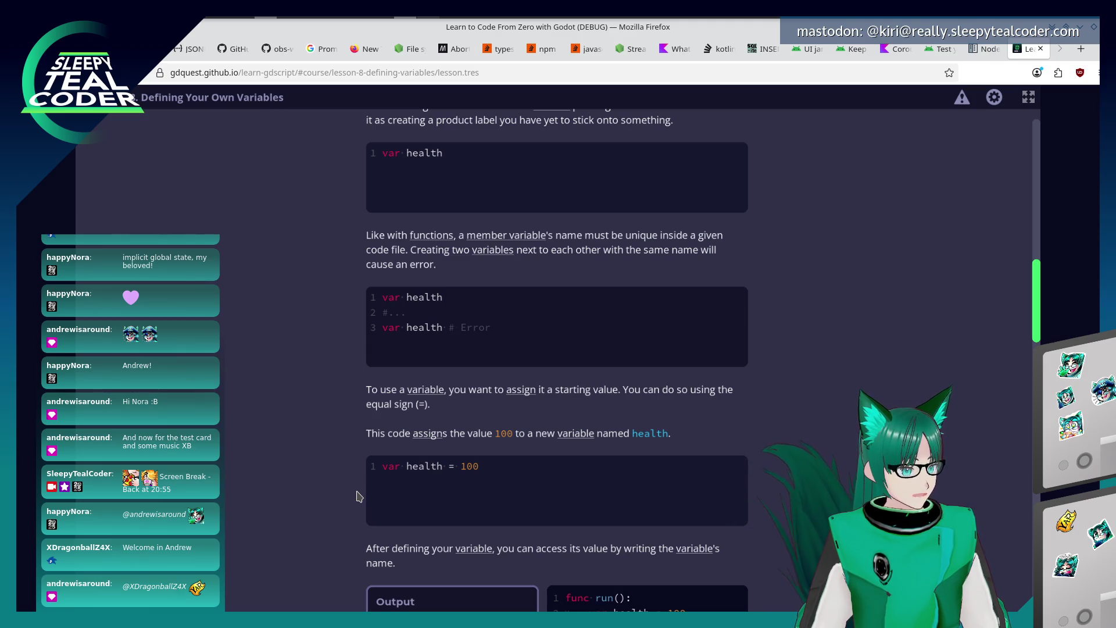
scroll(354, 495, down, 2)
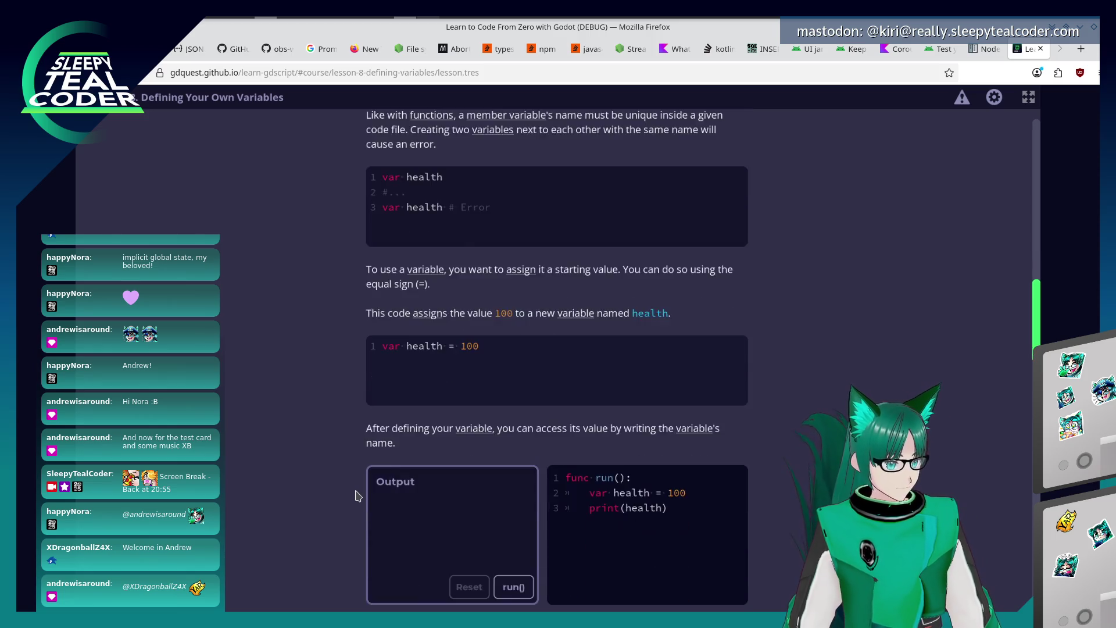
scroll(355, 495, down, 2)
scroll(355, 496, down, 1)
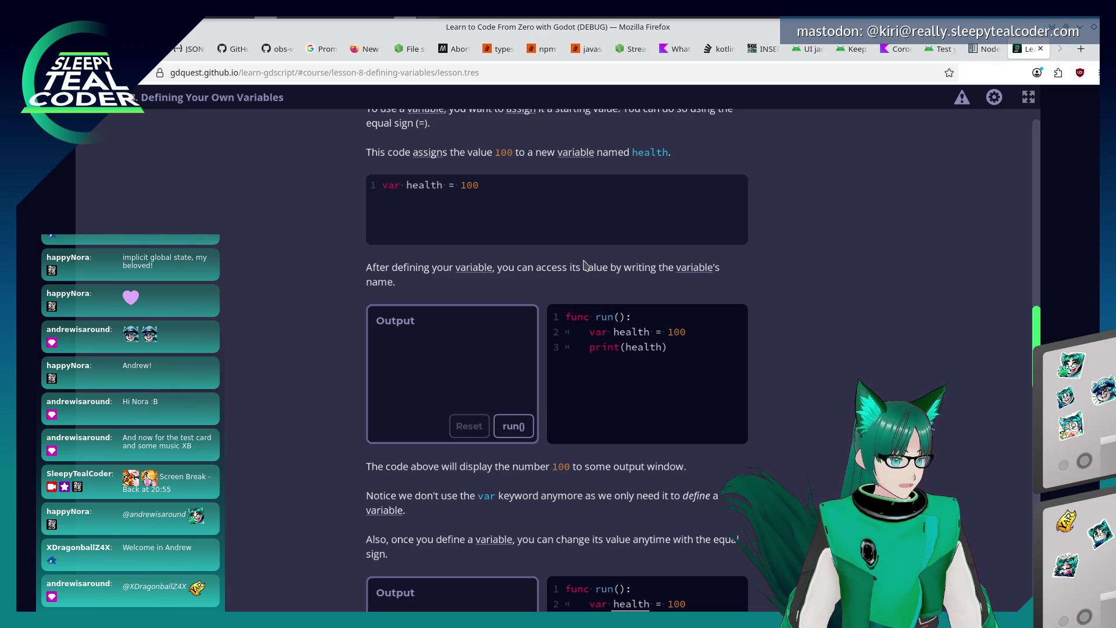
scroll(584, 266, down, 2)
scroll(583, 261, down, 2)
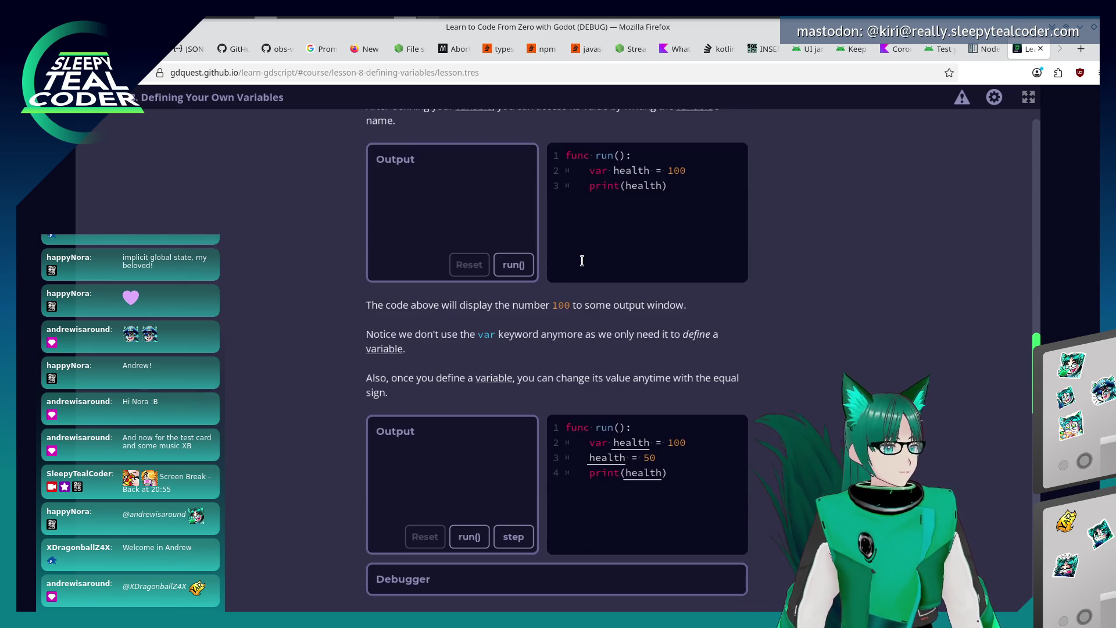
scroll(582, 262, down, 3)
Run the health = 50 reassignment example and step through to the print line outputting 50.
click(469, 377)
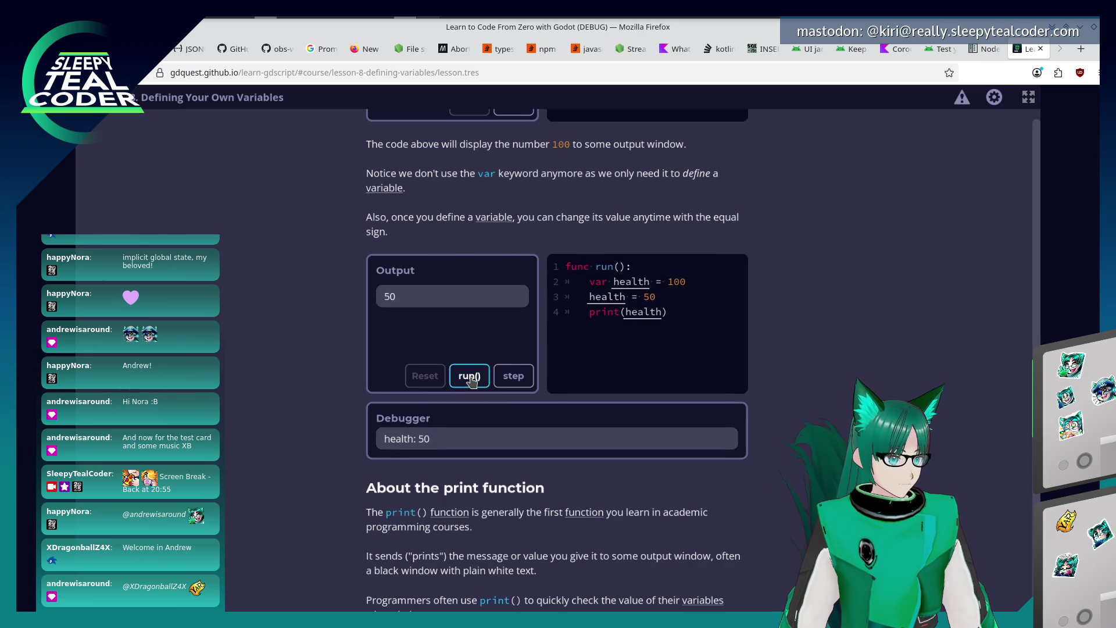
click(506, 385)
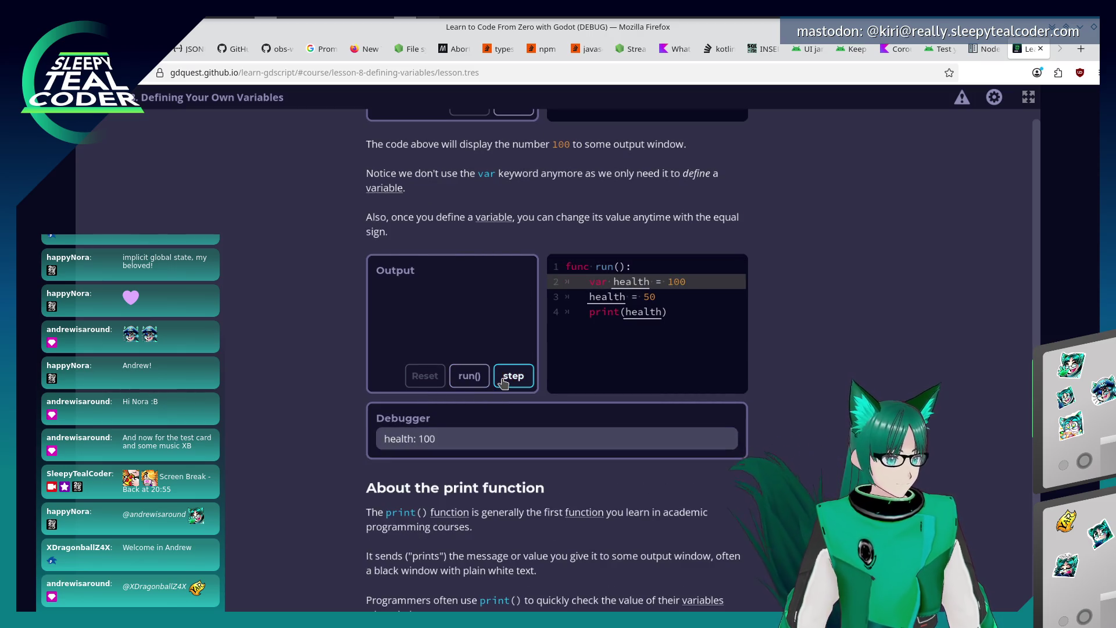
click(509, 384)
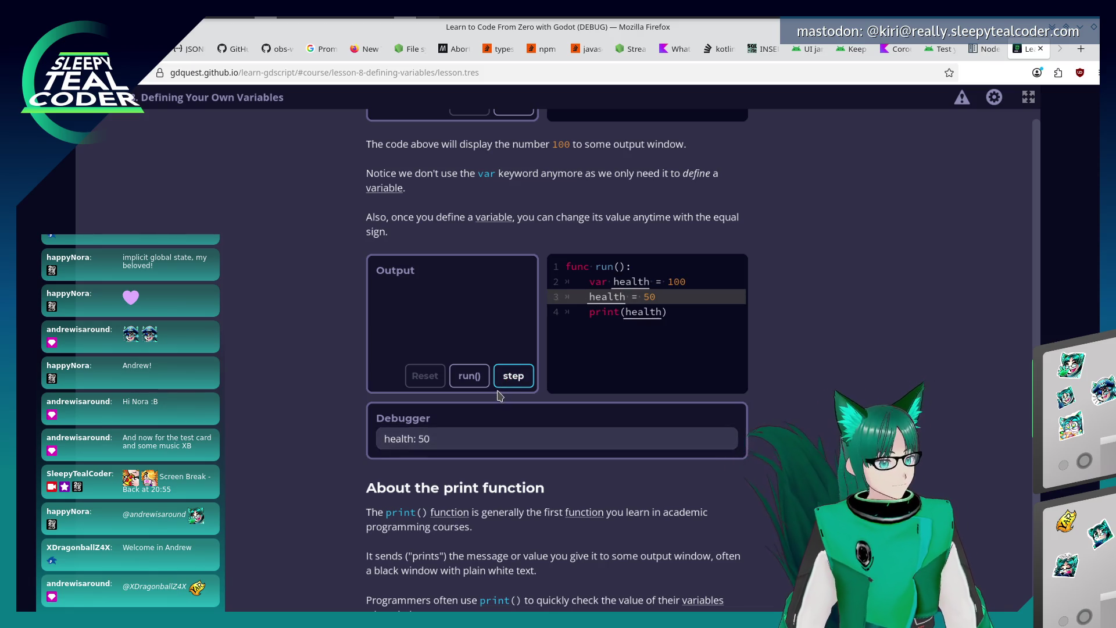
click(514, 386)
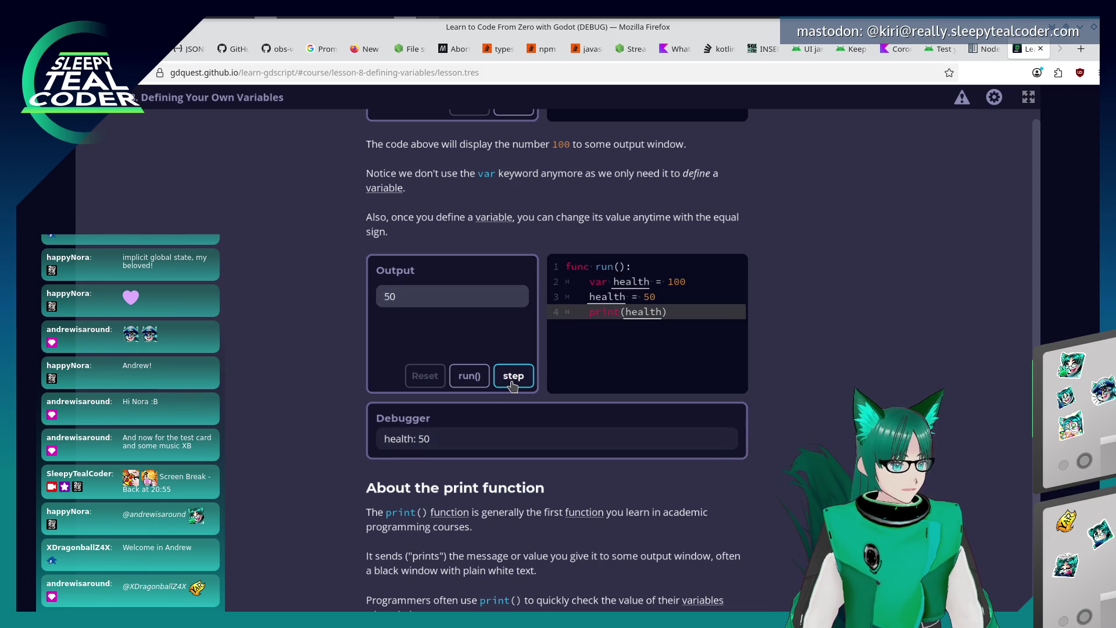
scroll(348, 410, down, 2)
scroll(350, 408, down, 2)
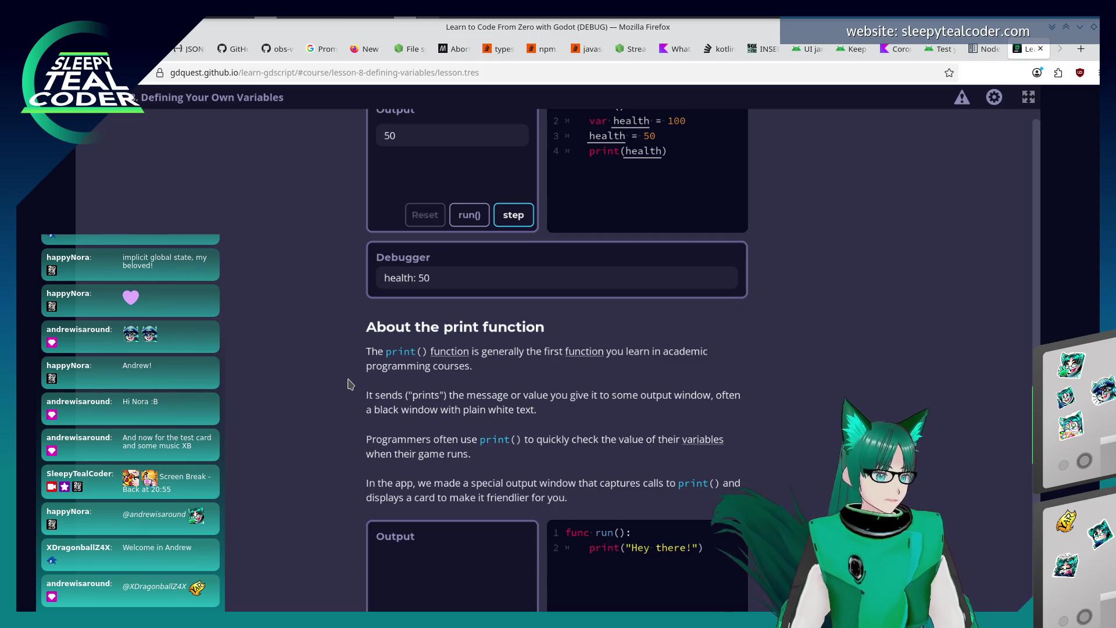
scroll(367, 396, down, 2)
scroll(362, 400, down, 2)
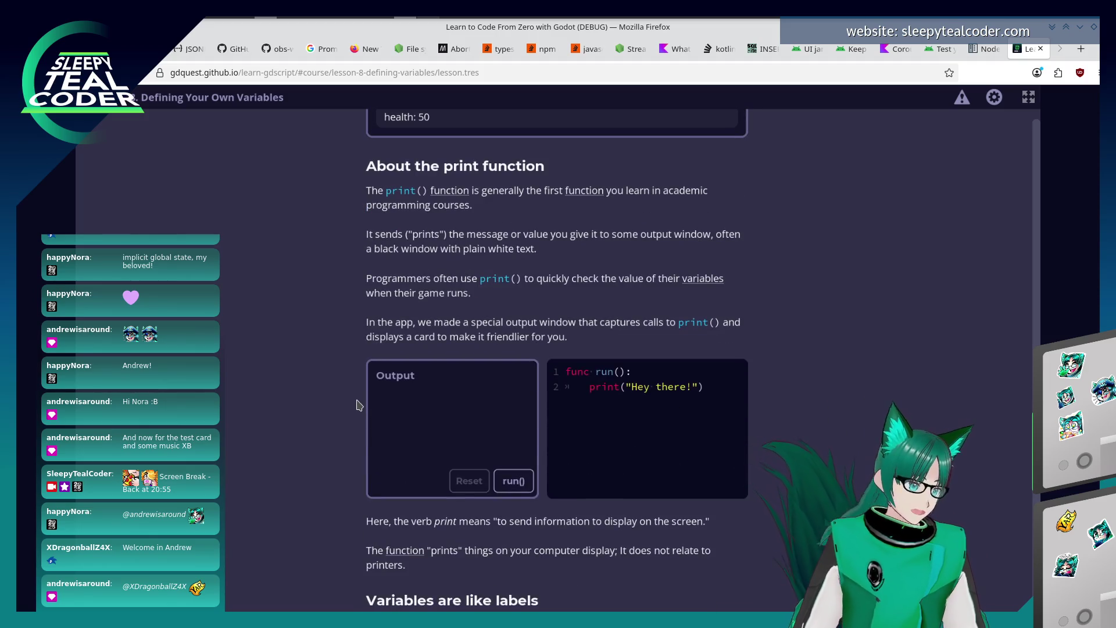
Run the print example so the output shows Hey there!
click(514, 482)
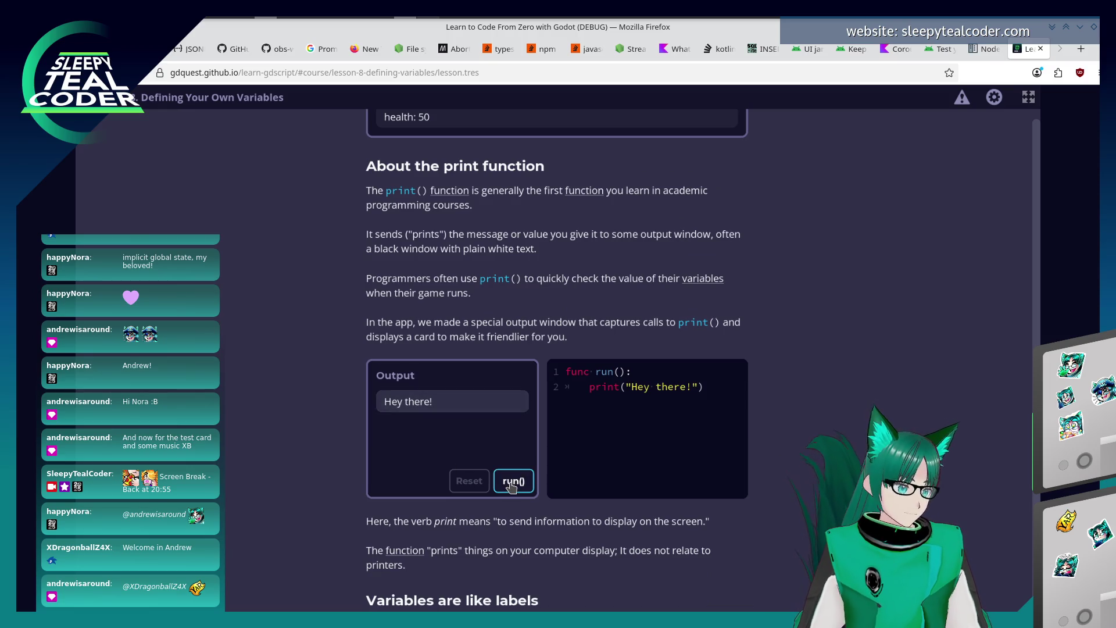
scroll(493, 555, down, 1)
scroll(494, 556, down, 2)
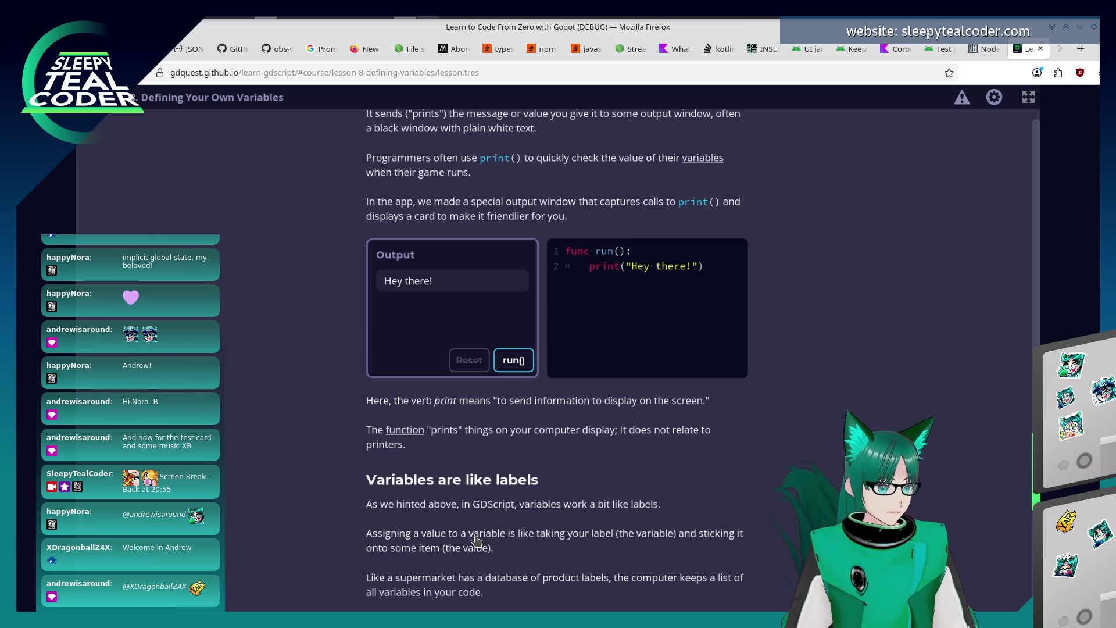
scroll(476, 544, down, 3)
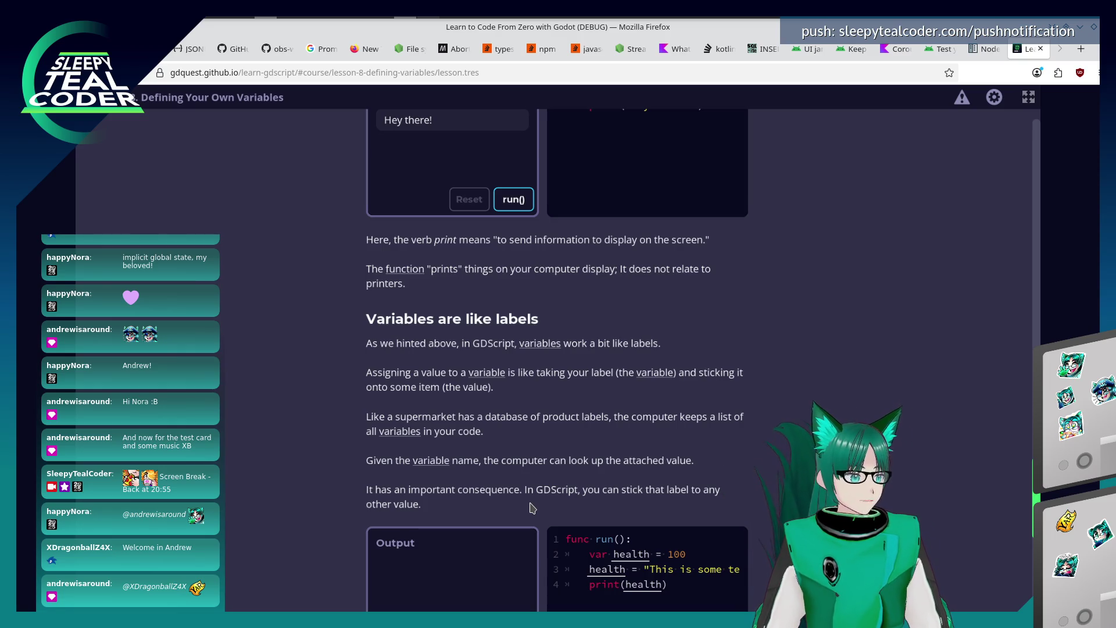
scroll(532, 515, down, 2)
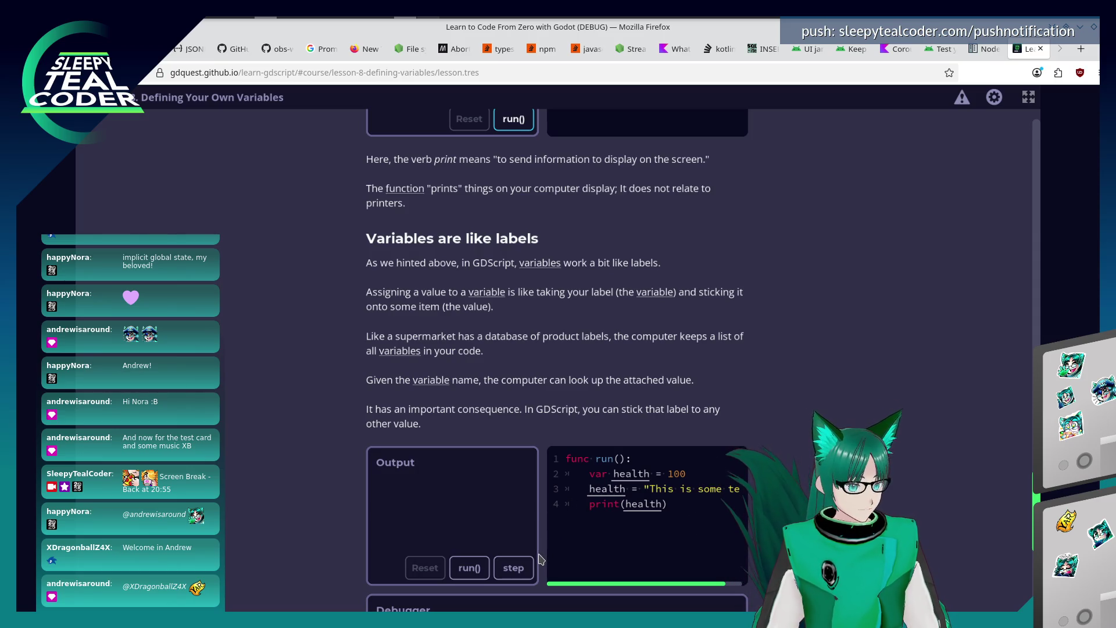
Step through the health = "This is some text" example until it prints the text, then restart and step again.
click(520, 572)
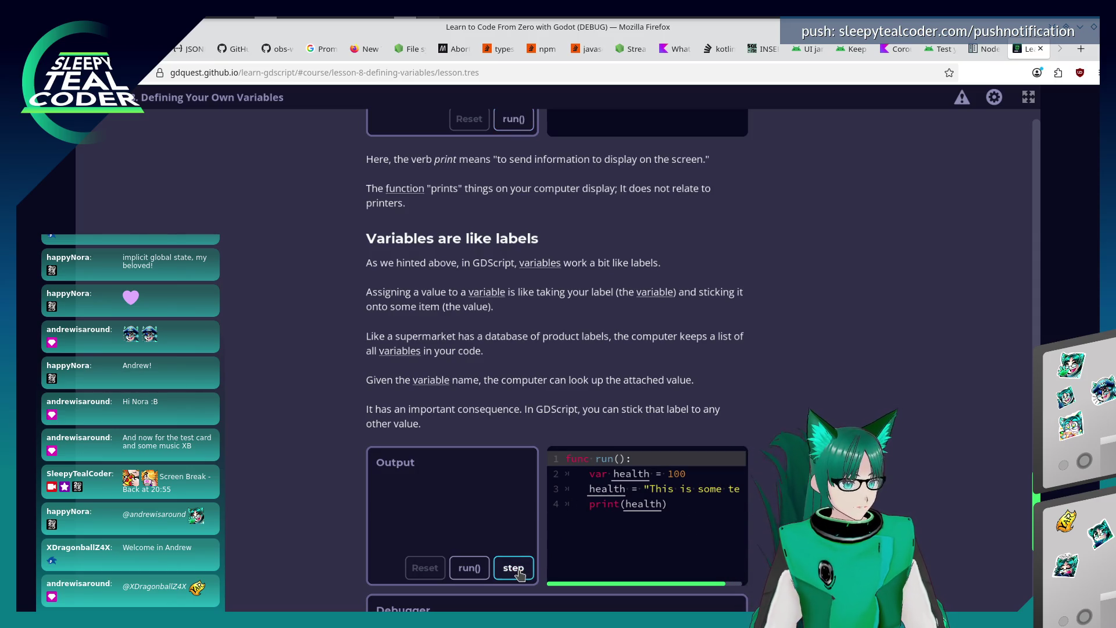
click(520, 574)
click(517, 571)
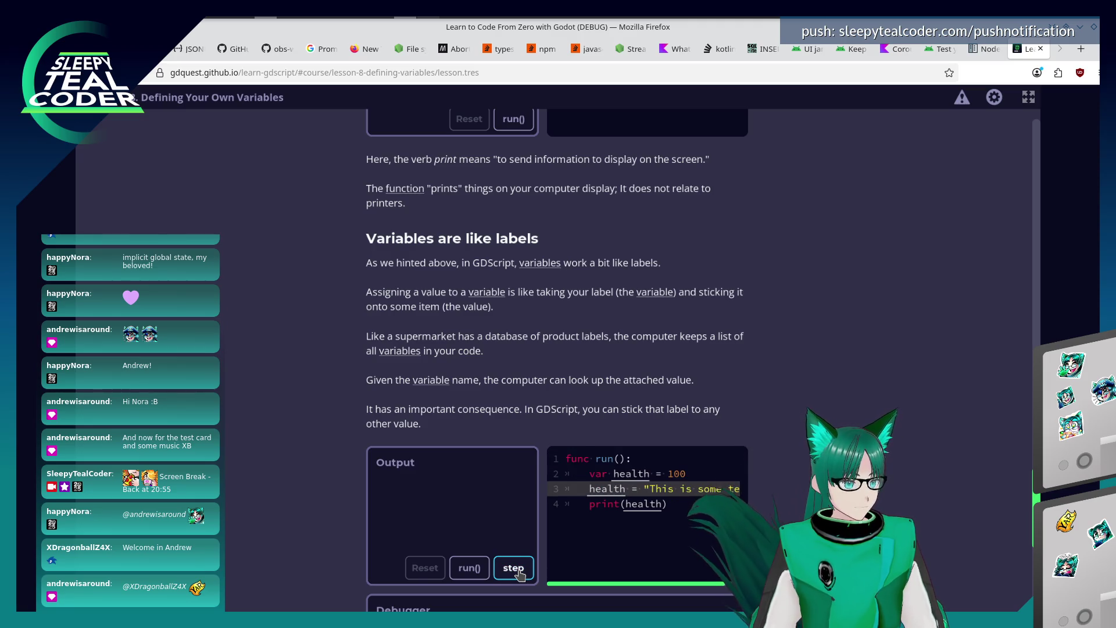
click(516, 572)
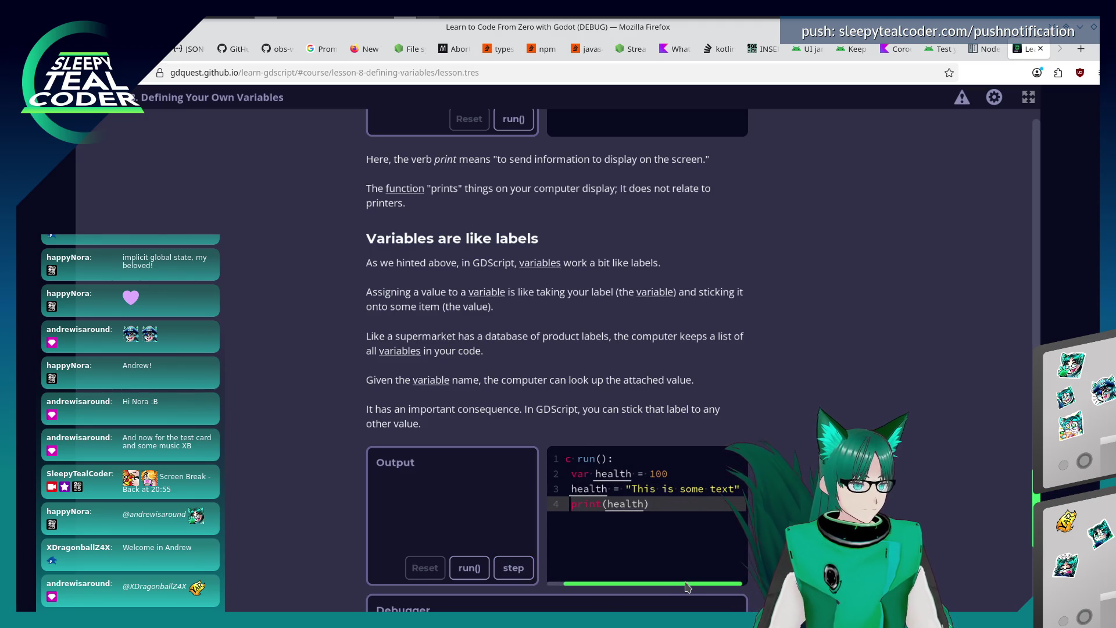
click(522, 567)
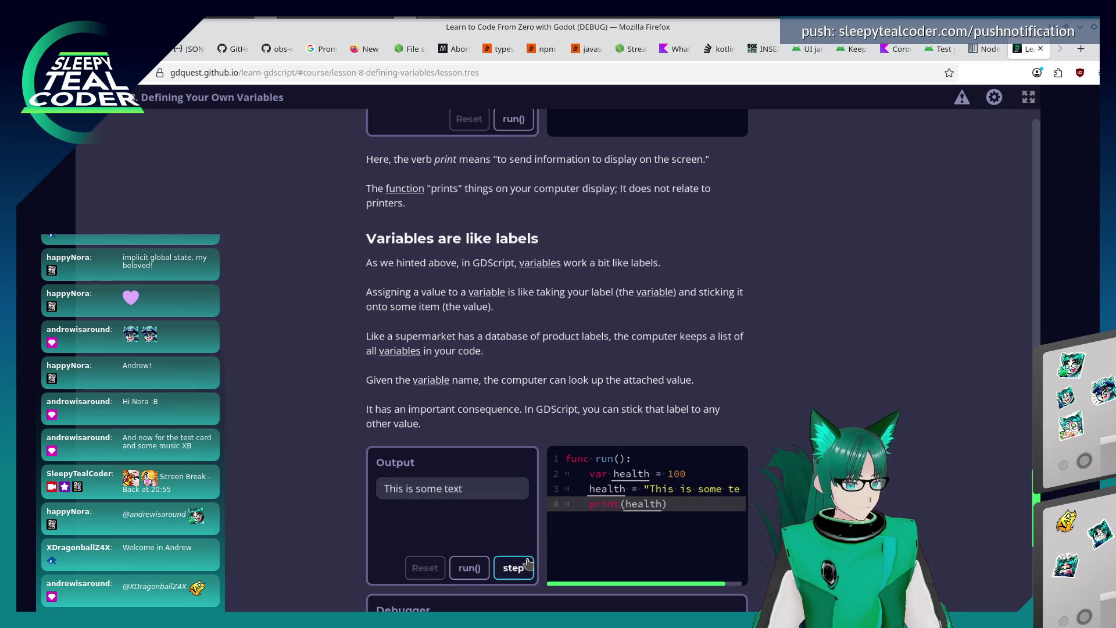
click(515, 568)
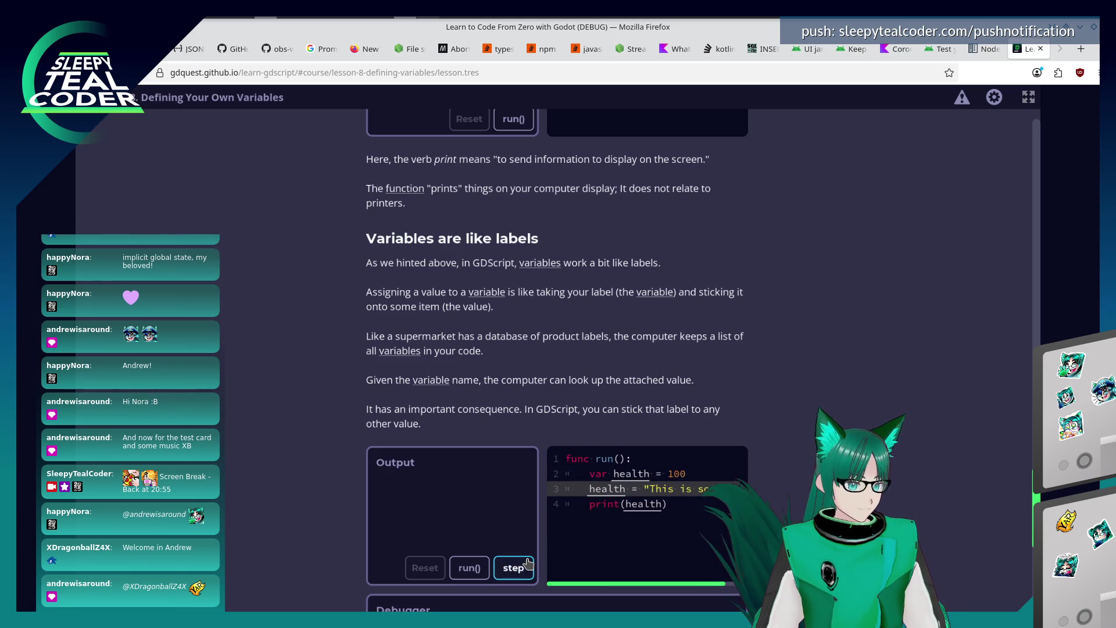
click(500, 570)
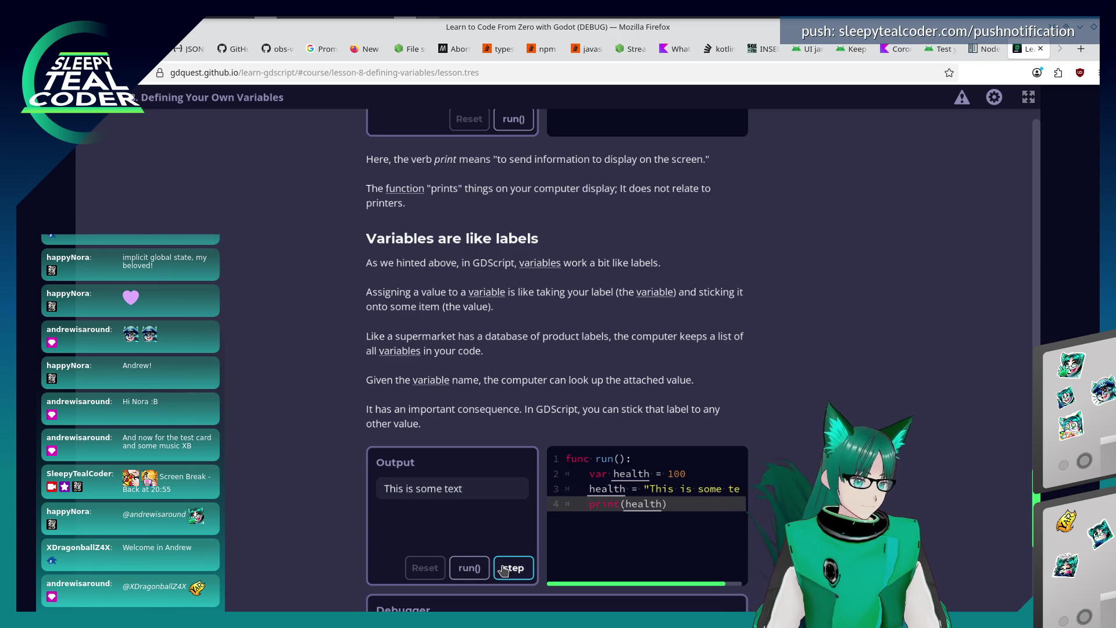
Restart the step-through once more and advance through the reassignment and print lines to finish.
click(503, 568)
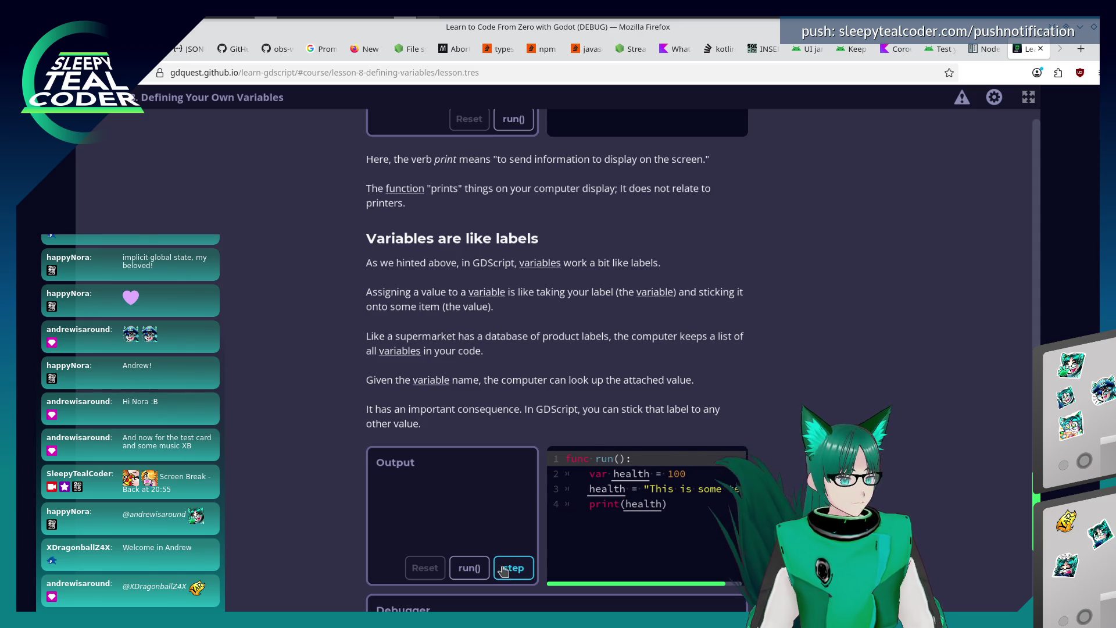
click(503, 569)
scroll(307, 526, down, 1)
scroll(307, 526, down, 1)
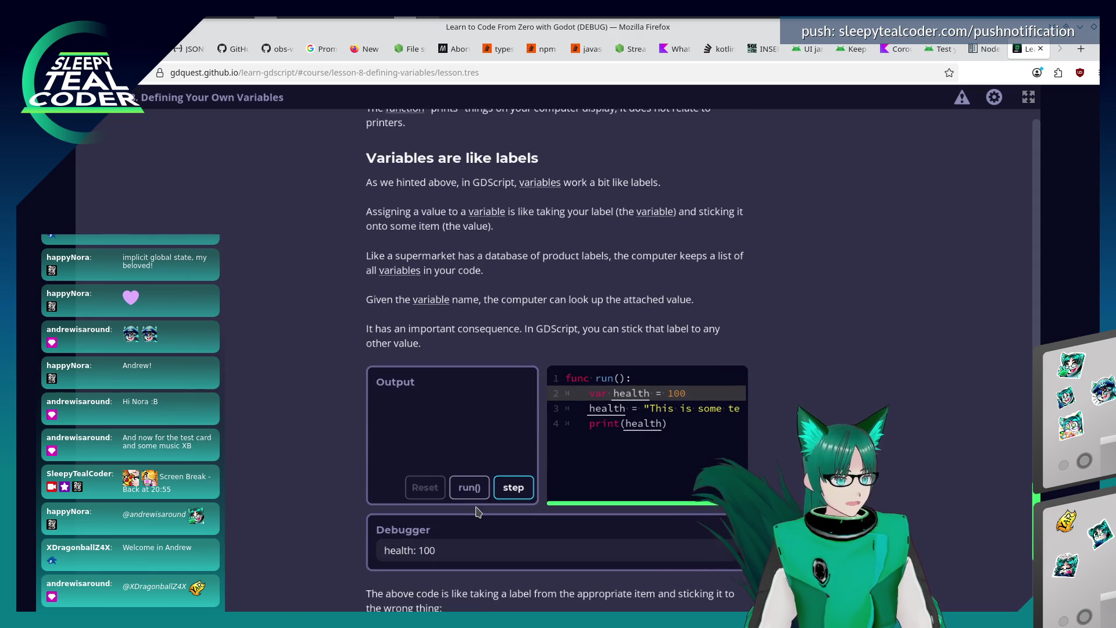
click(509, 490)
click(503, 494)
click(504, 493)
scroll(324, 505, down, 1)
scroll(292, 506, down, 1)
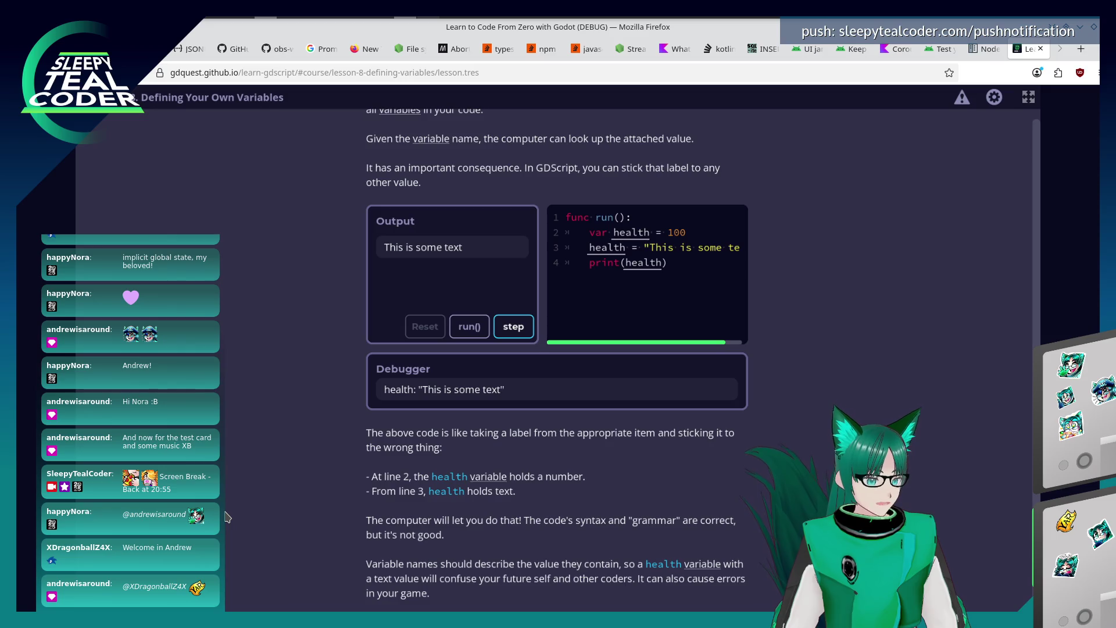
scroll(225, 518, down, 3)
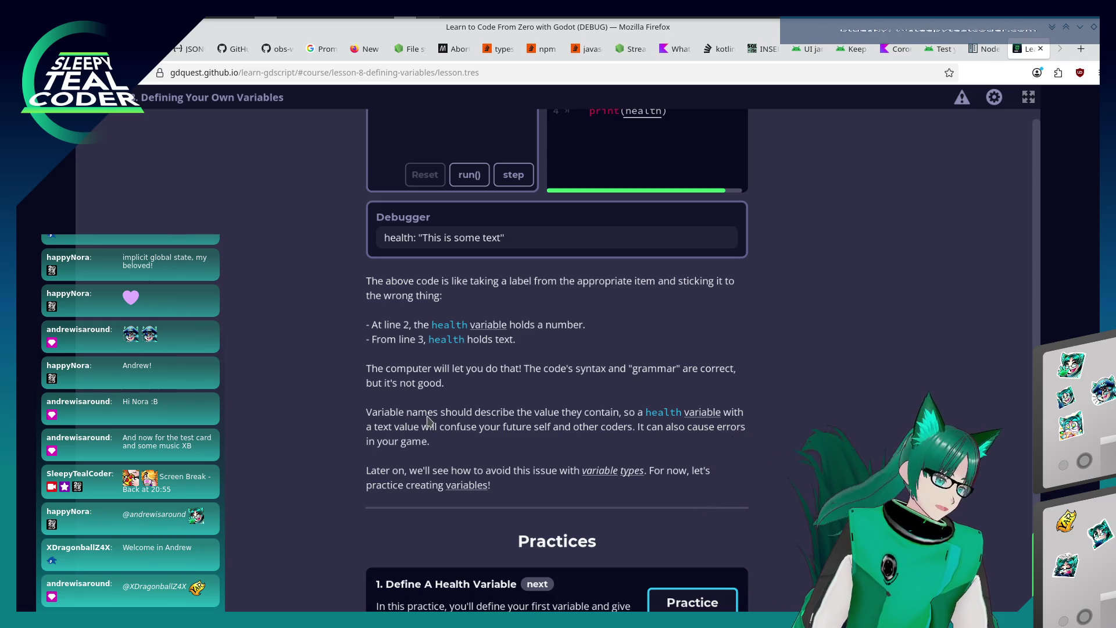
scroll(427, 427, down, 1)
Open the Define A Health Variable practice and place the cursor in its empty editor.
click(689, 571)
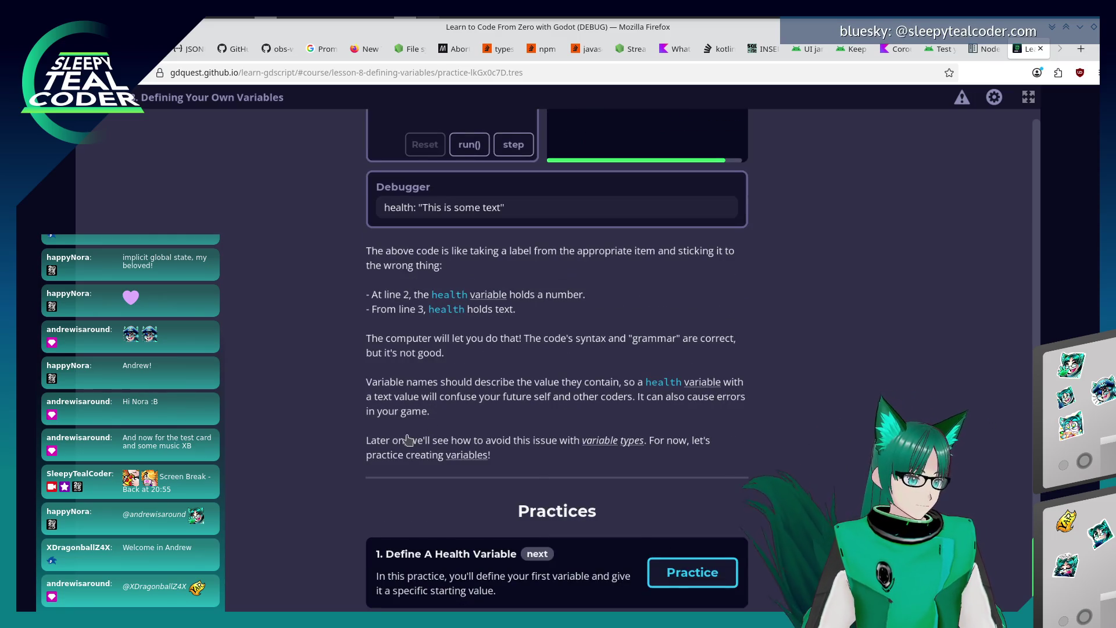
click(452, 368)
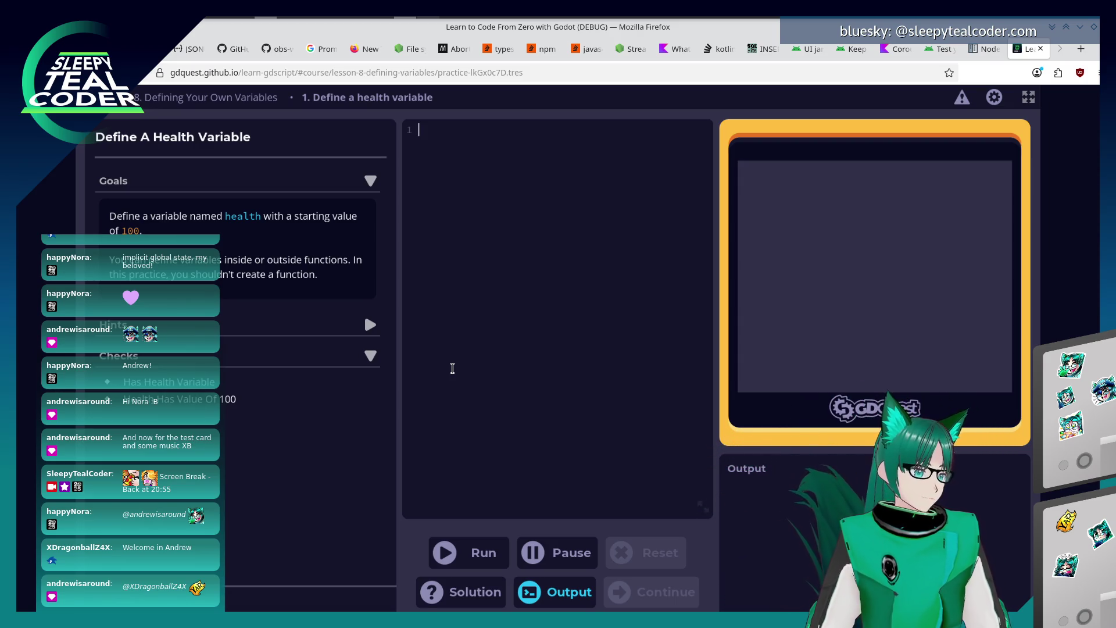
text(var health = 100)
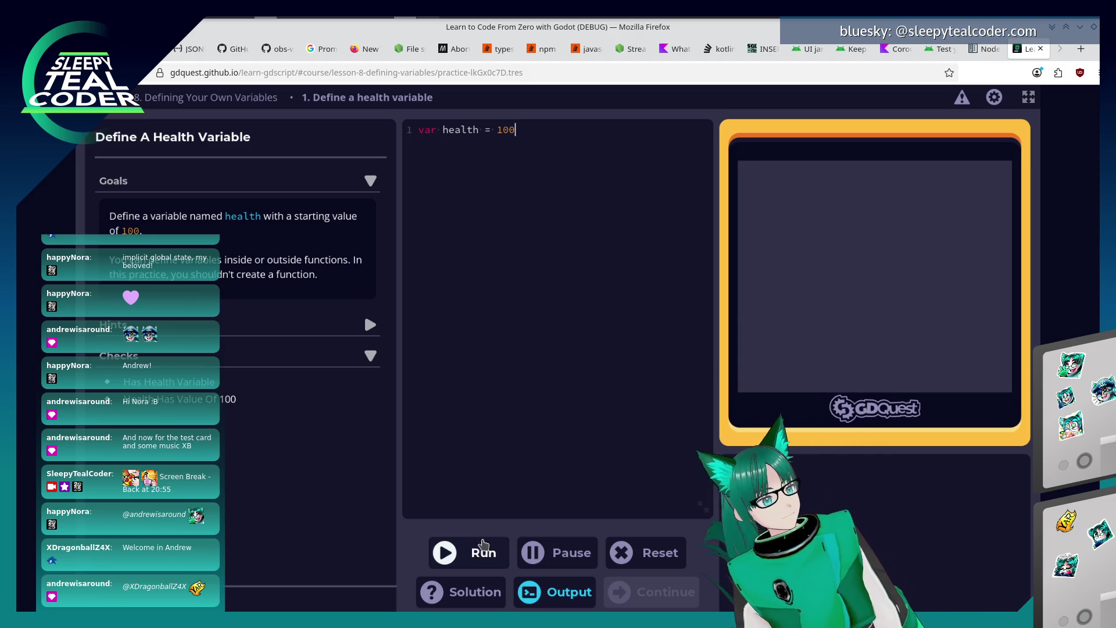
Run 'var health = 100' to pass the practice and continue to the Adding and Subtracting lesson.
click(475, 552)
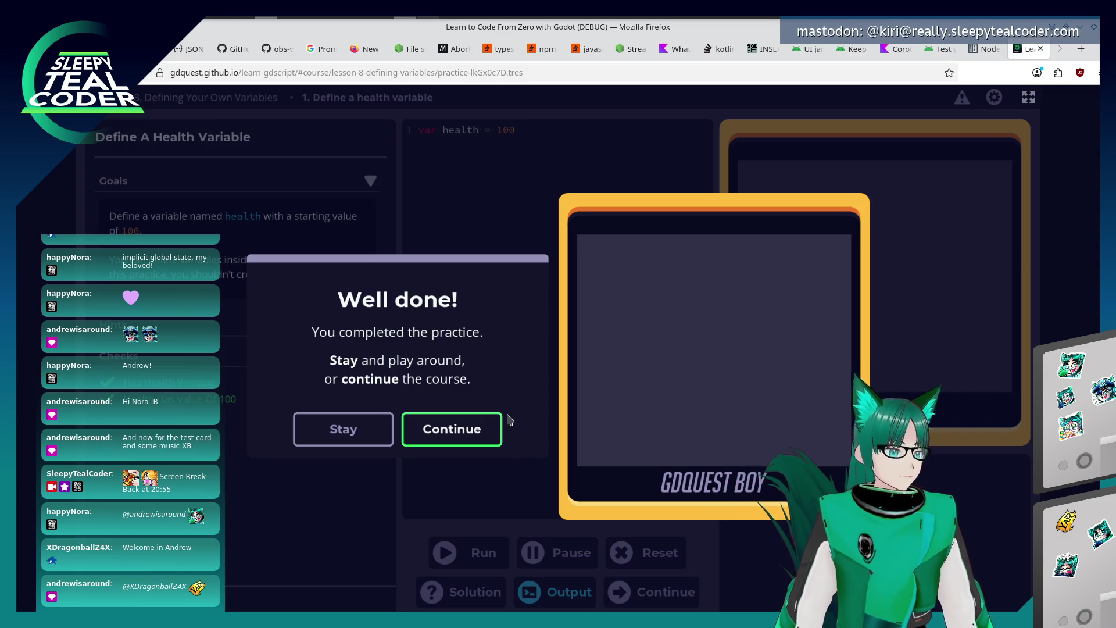
click(499, 426)
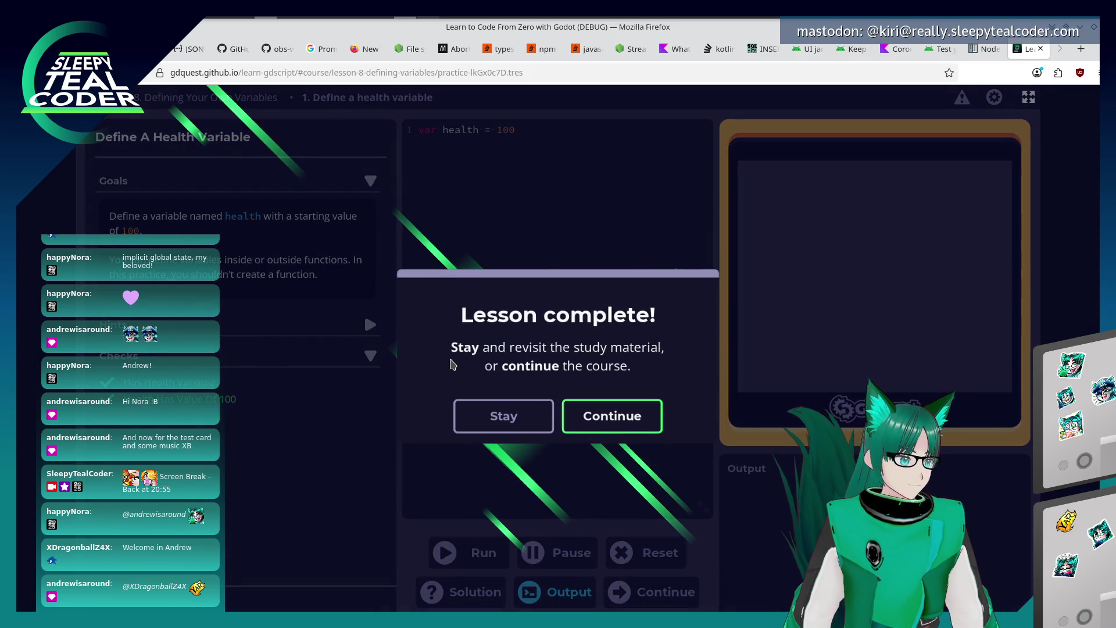
key(Return)
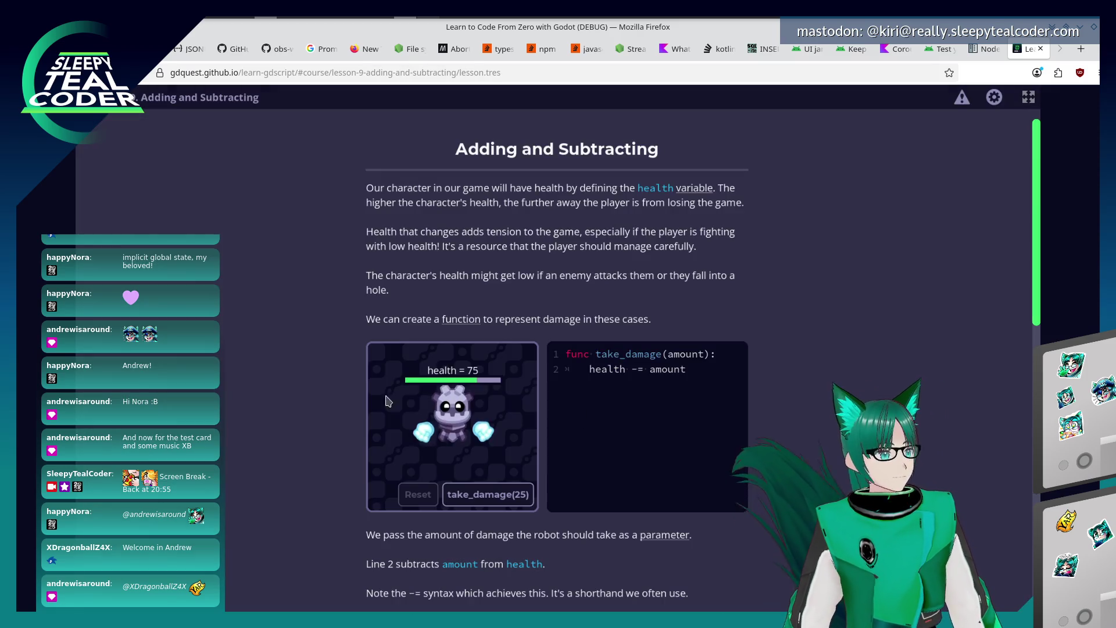
scroll(271, 381, down, 1)
scroll(270, 381, up, 1)
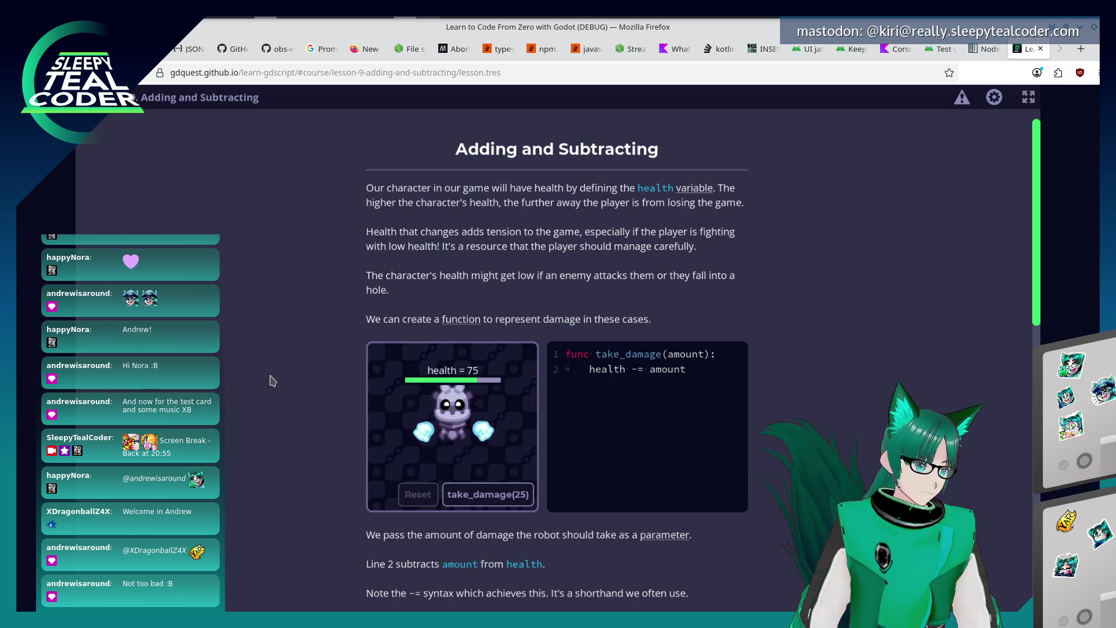
scroll(262, 378, down, 3)
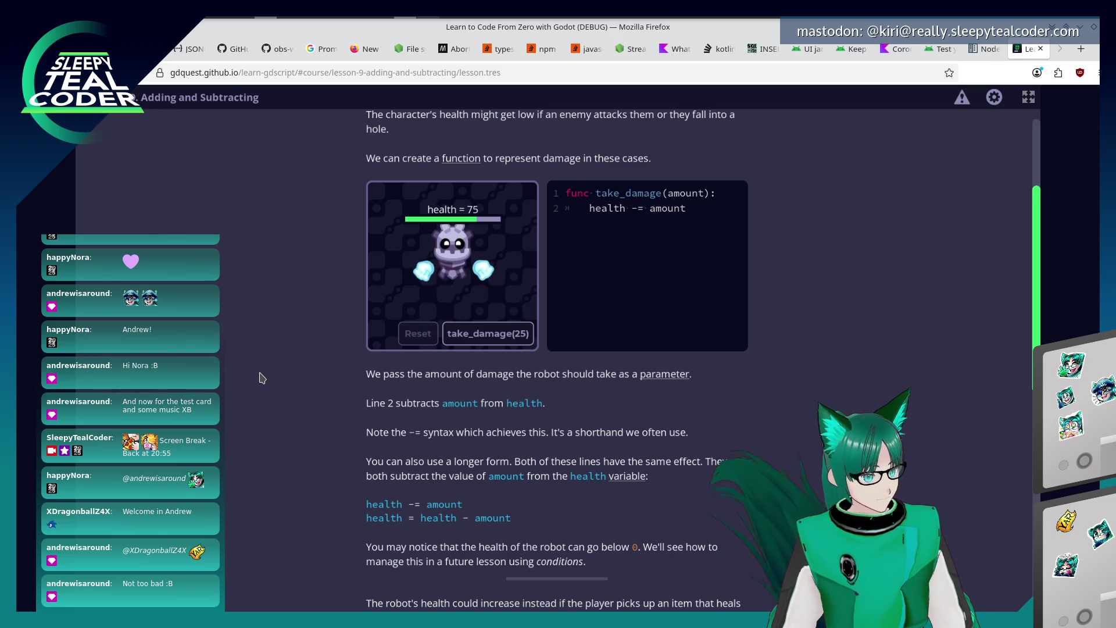
scroll(259, 378, down, 3)
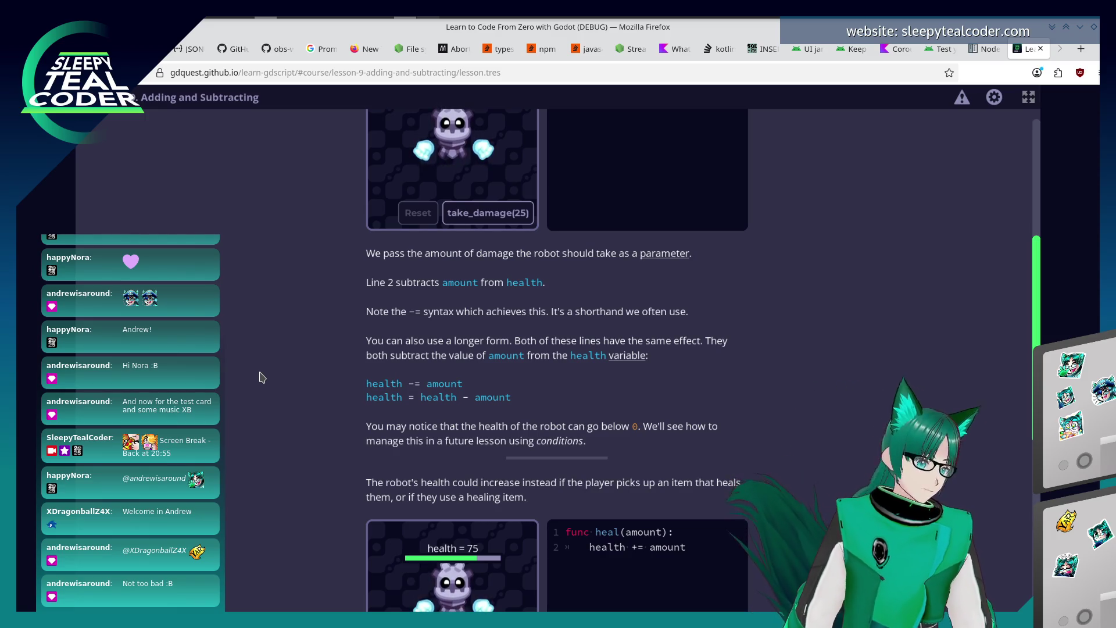
scroll(259, 377, down, 2)
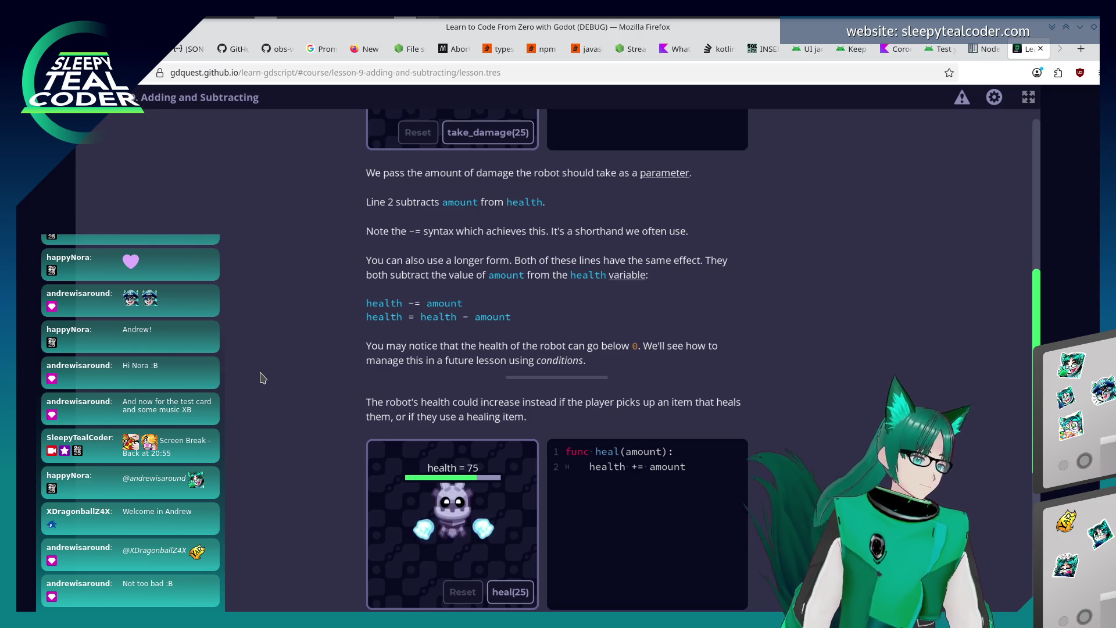
scroll(267, 379, down, 2)
scroll(487, 515, up, 3)
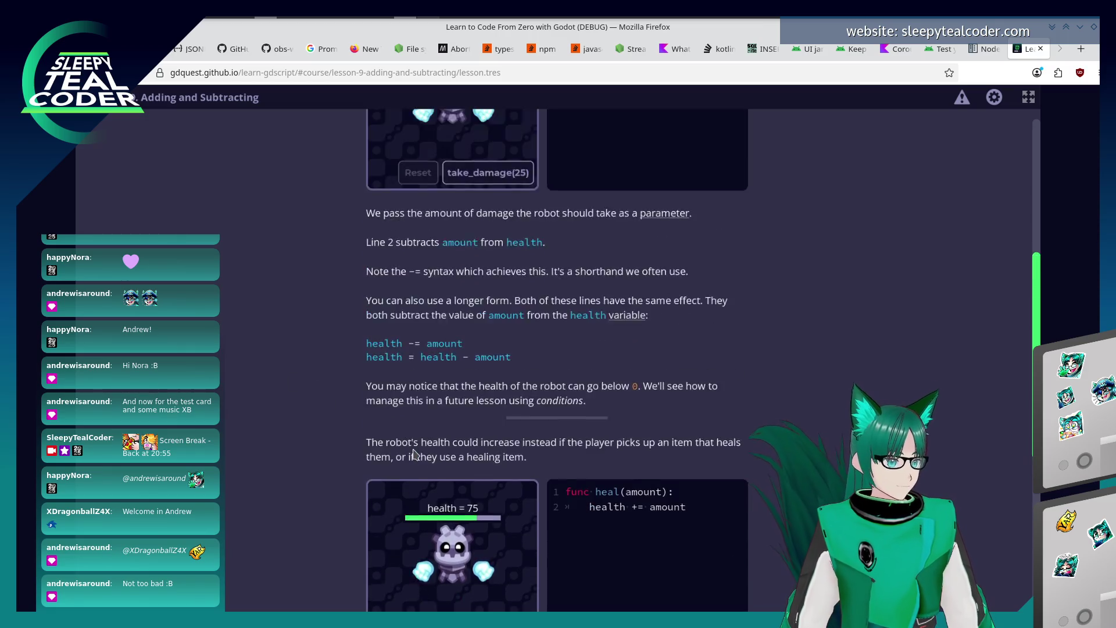
scroll(489, 454, up, 1)
scroll(493, 386, up, 4)
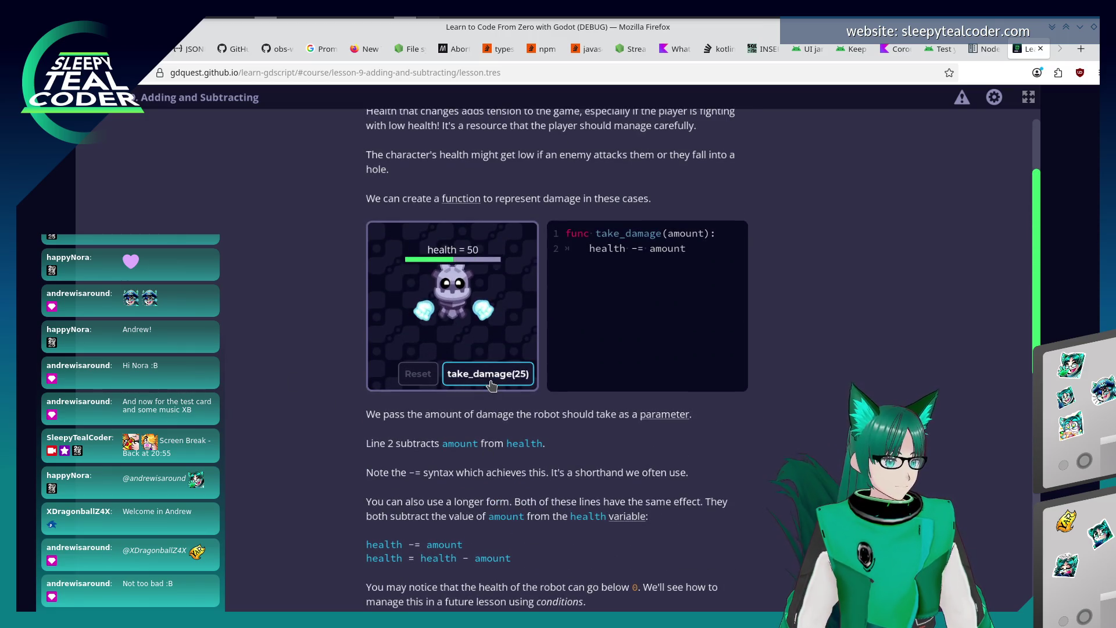
scroll(492, 386, down, 3)
scroll(501, 475, down, 4)
Heal the demo robot by 25, bringing its health from 75 to 100.
click(512, 561)
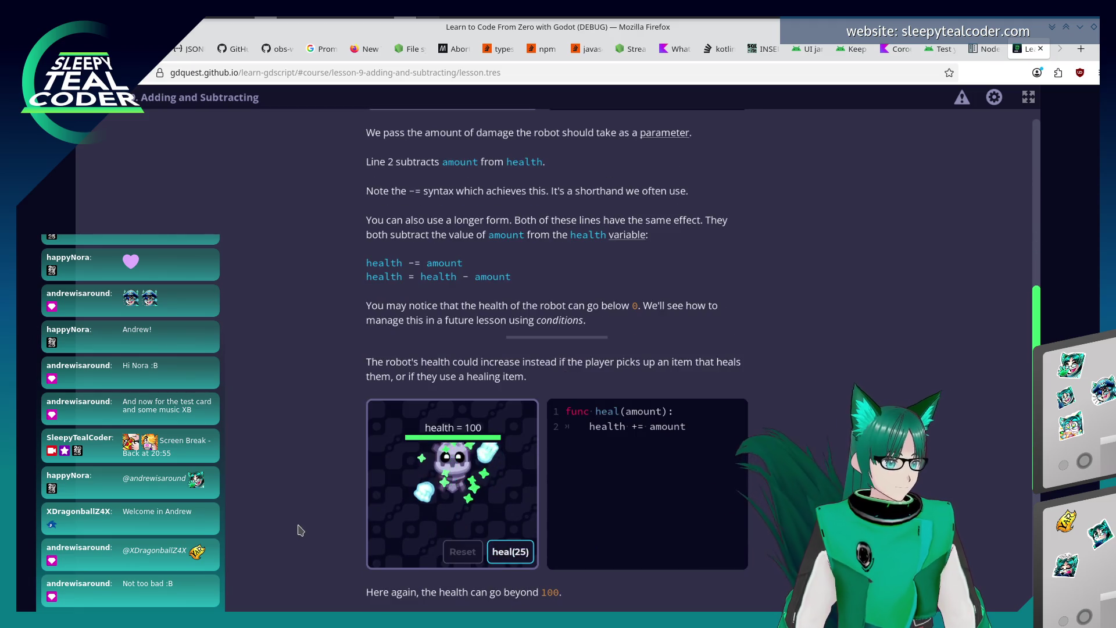
scroll(298, 529, down, 2)
scroll(299, 528, down, 3)
scroll(298, 529, down, 2)
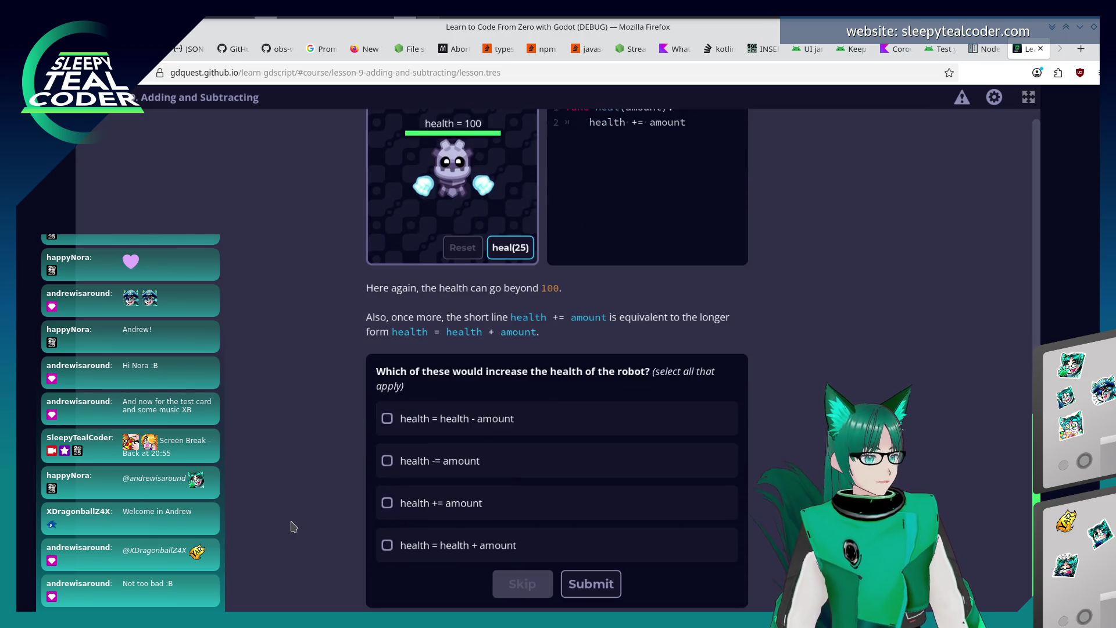
Heal the demo robot by 25 repeatedly, pushing its health well past 100.
click(512, 247)
click(523, 250)
click(526, 250)
click(526, 251)
click(526, 251)
click(526, 250)
scroll(371, 280, up, 1)
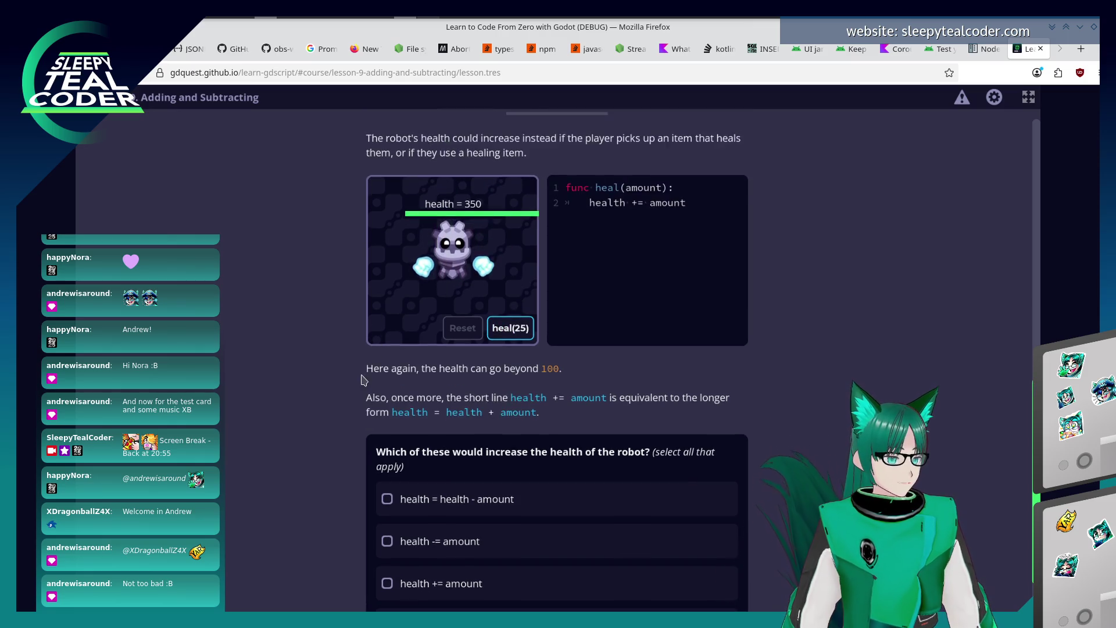
click(504, 330)
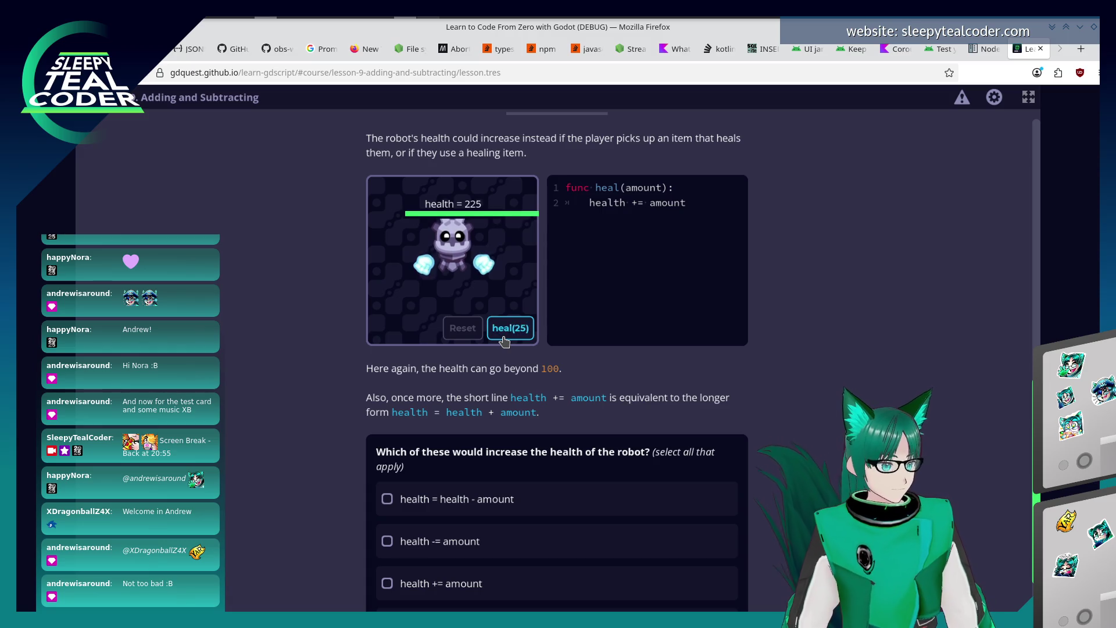
click(503, 337)
click(504, 336)
click(503, 336)
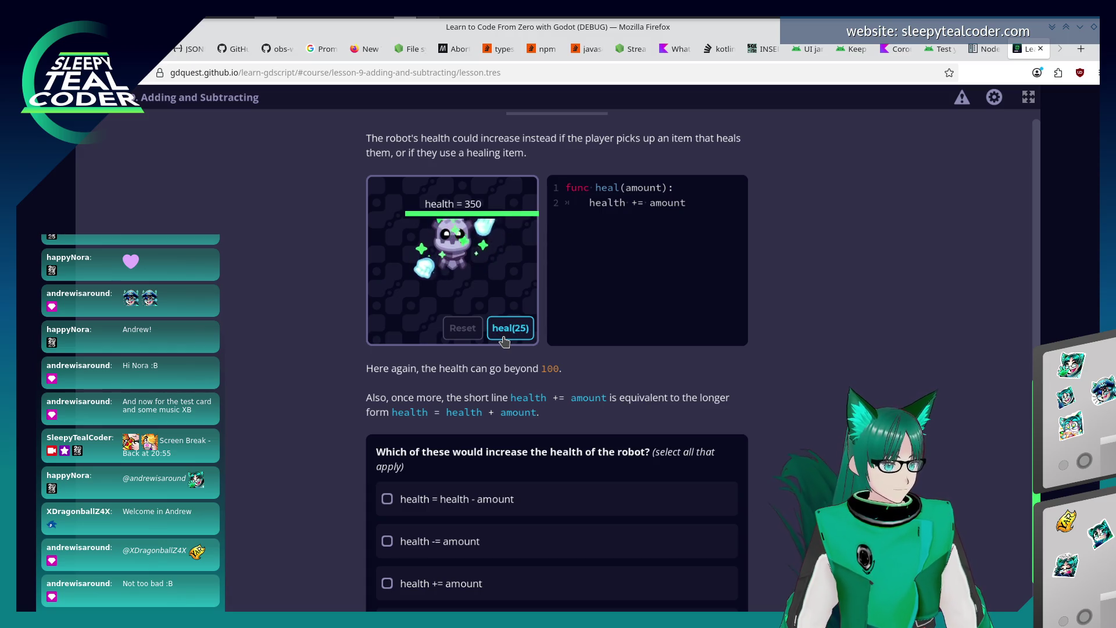
Reset the robot to 75 health, then heal it repeatedly again up toward 625.
click(471, 338)
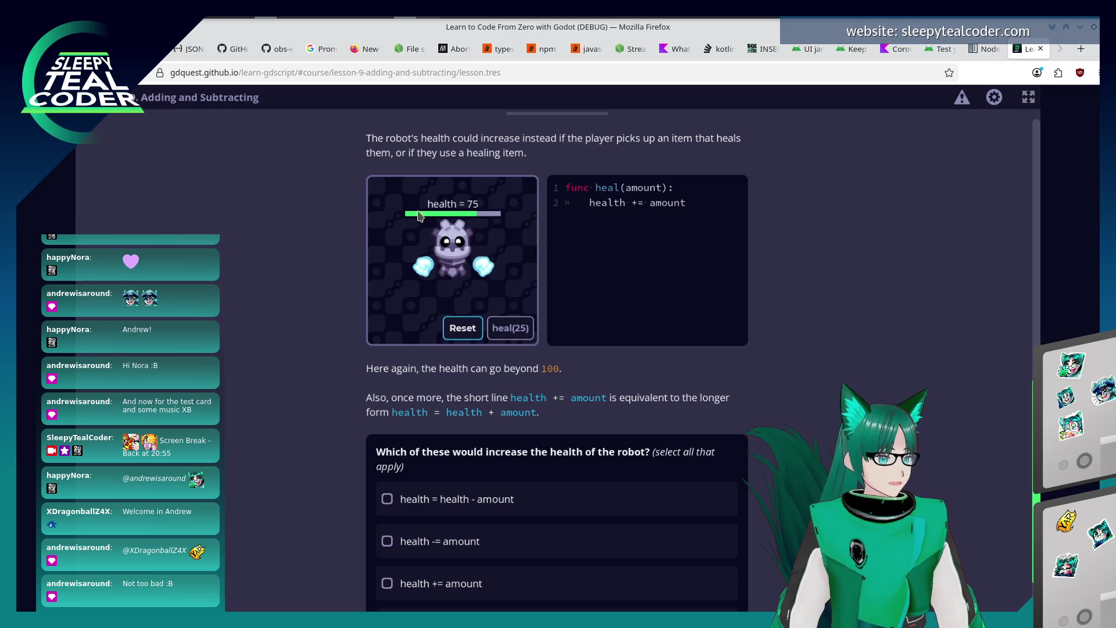
click(510, 327)
click(510, 328)
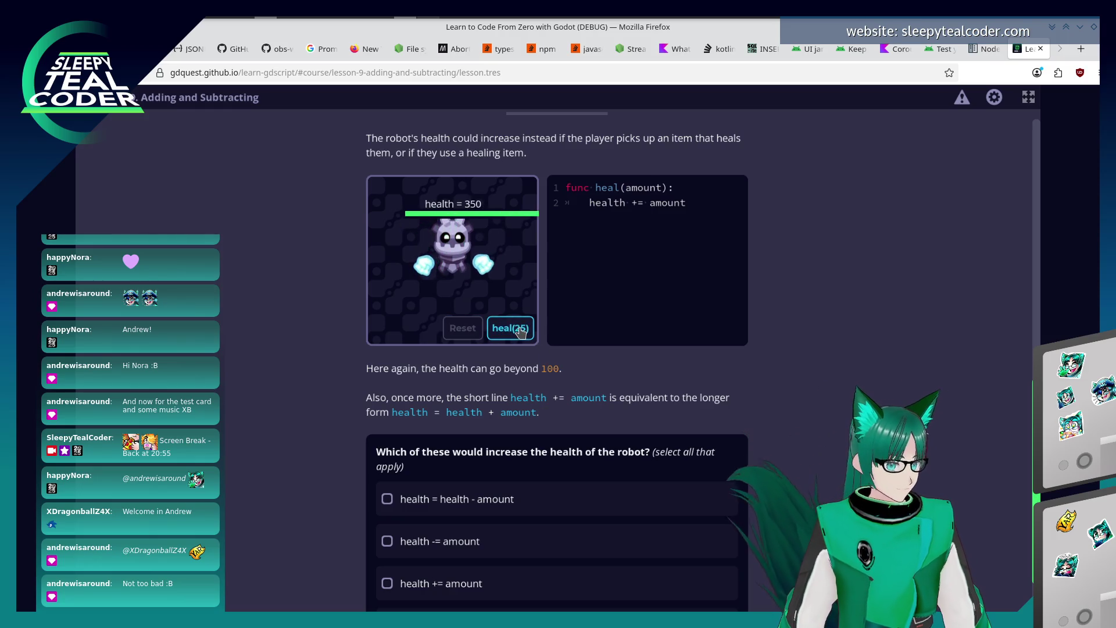
click(510, 328)
click(509, 328)
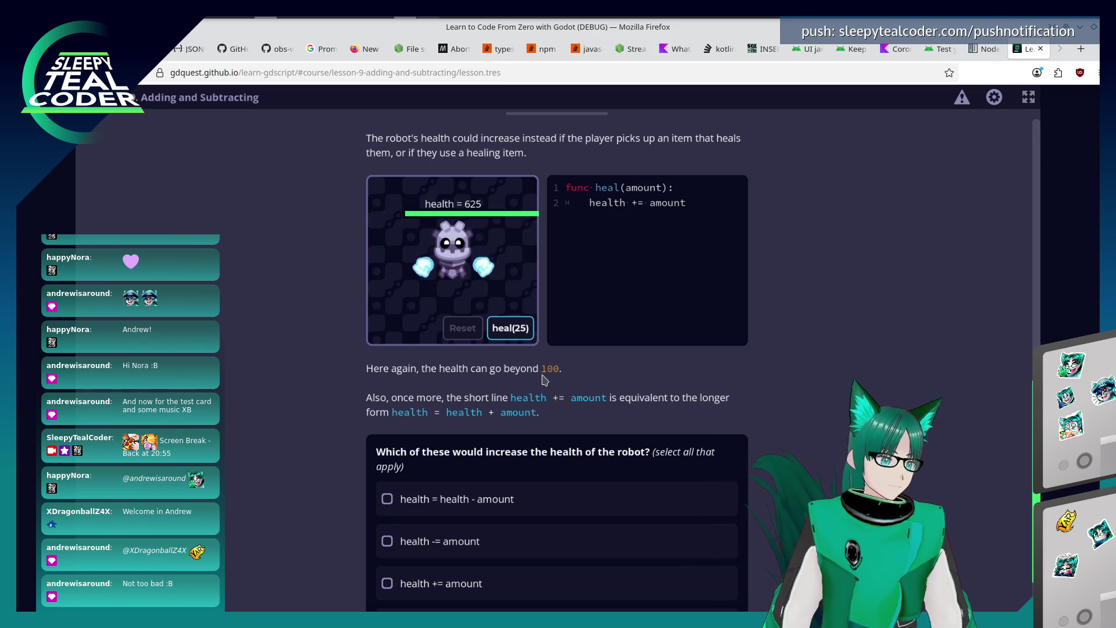
scroll(284, 438, down, 2)
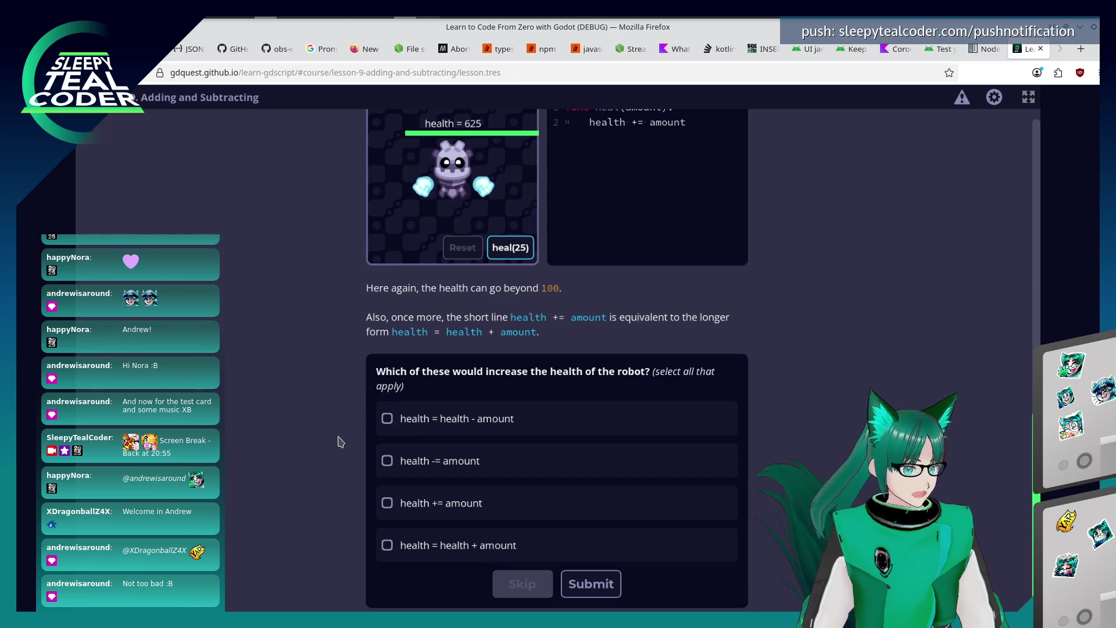
Submit 'health += amount' and 'health = health + amount', then start the Damaging The Robot practice.
click(386, 503)
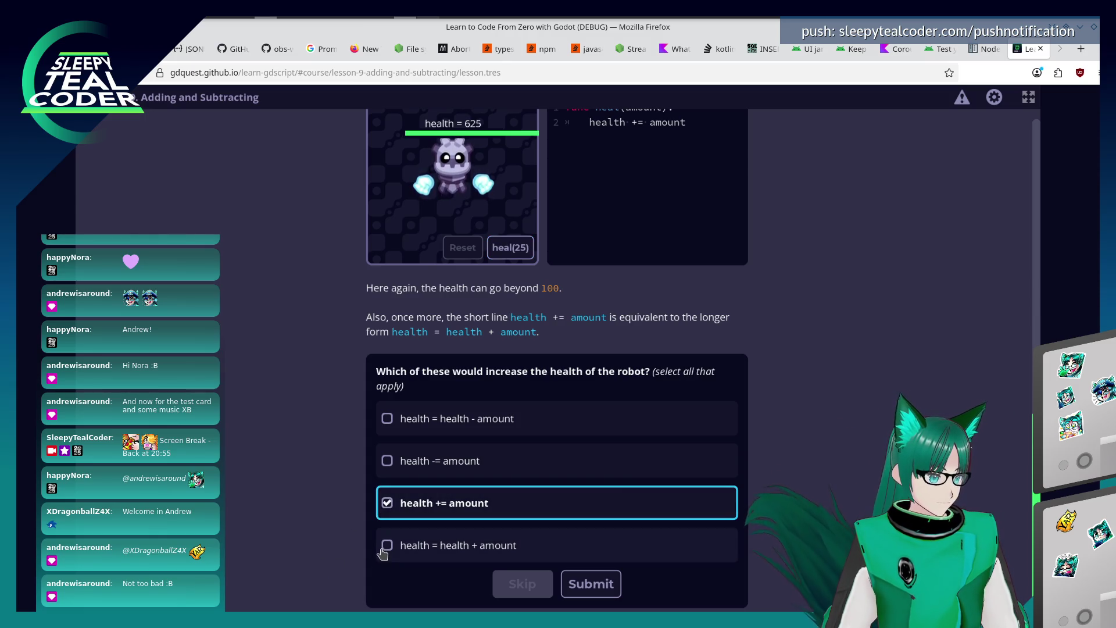
click(386, 547)
click(580, 585)
scroll(299, 523, down, 2)
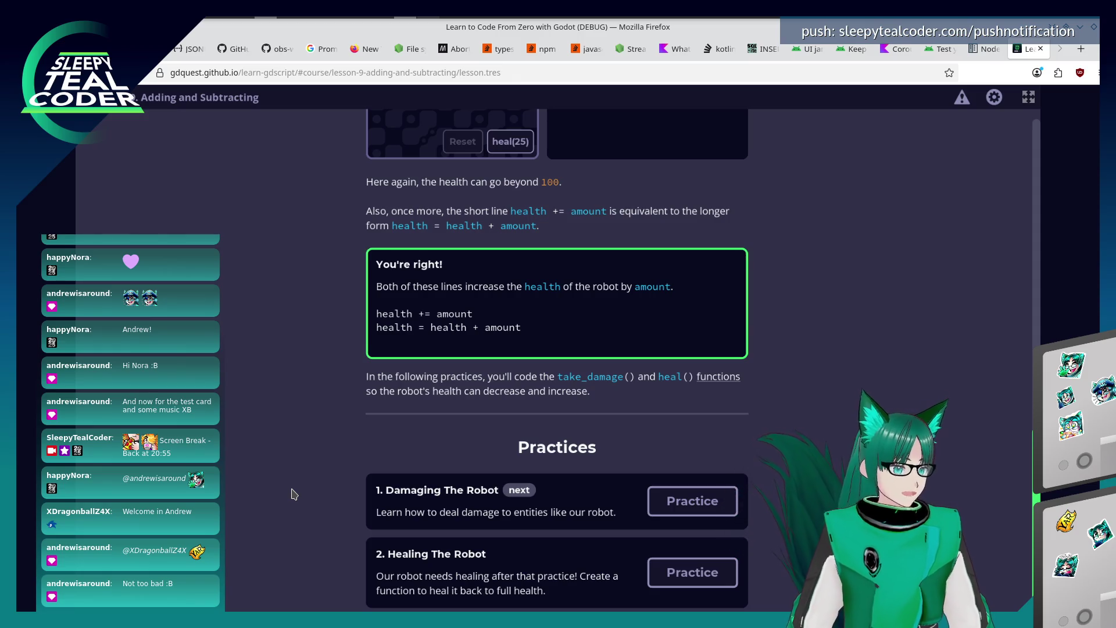
click(692, 501)
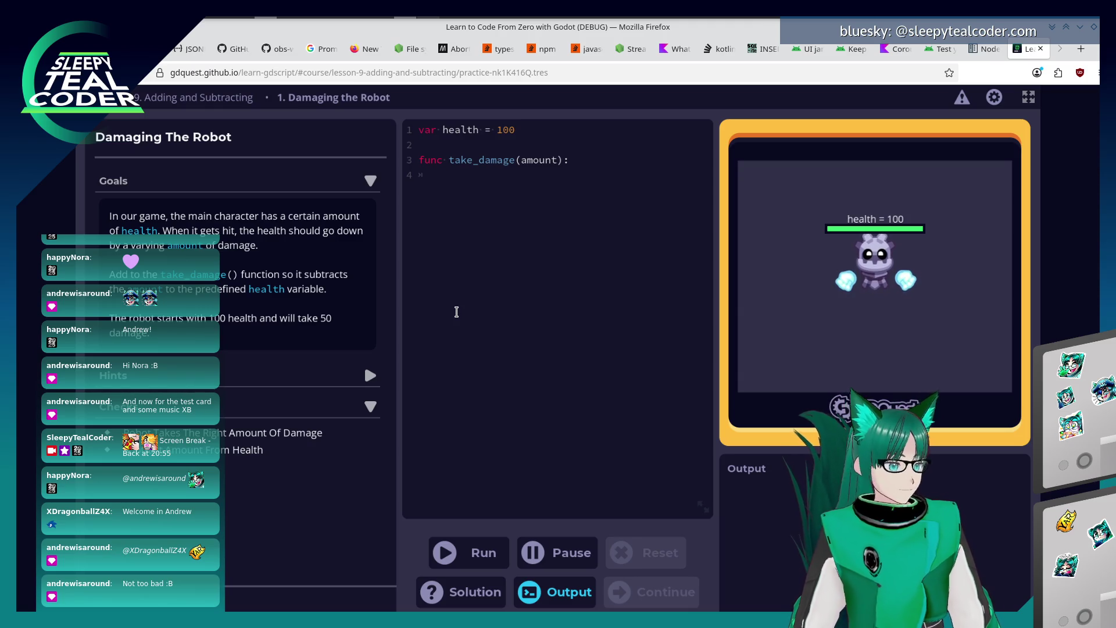
text(health )
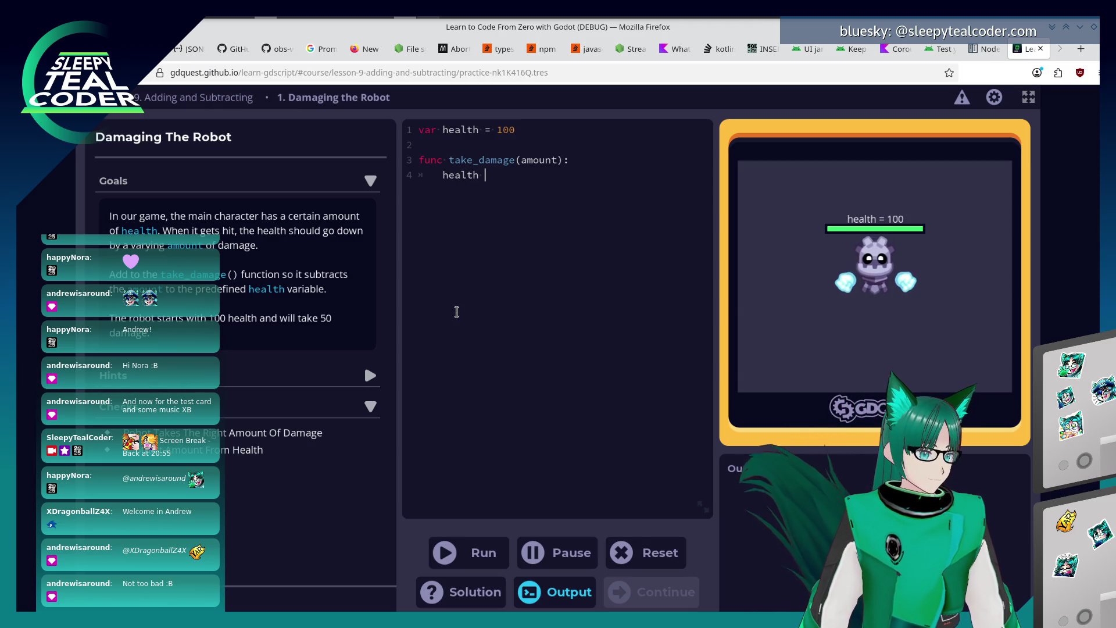
text(-= 50)
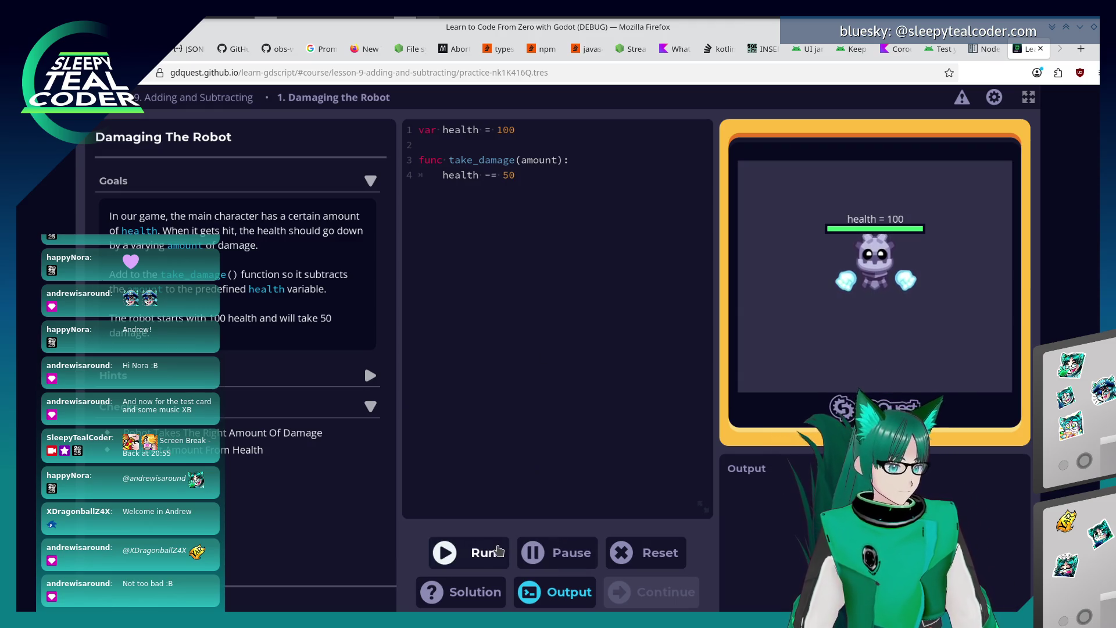
Run 'health -= 50', change it to 'health -= amount', rerun to pass, and continue to Healing The Robot.
click(481, 552)
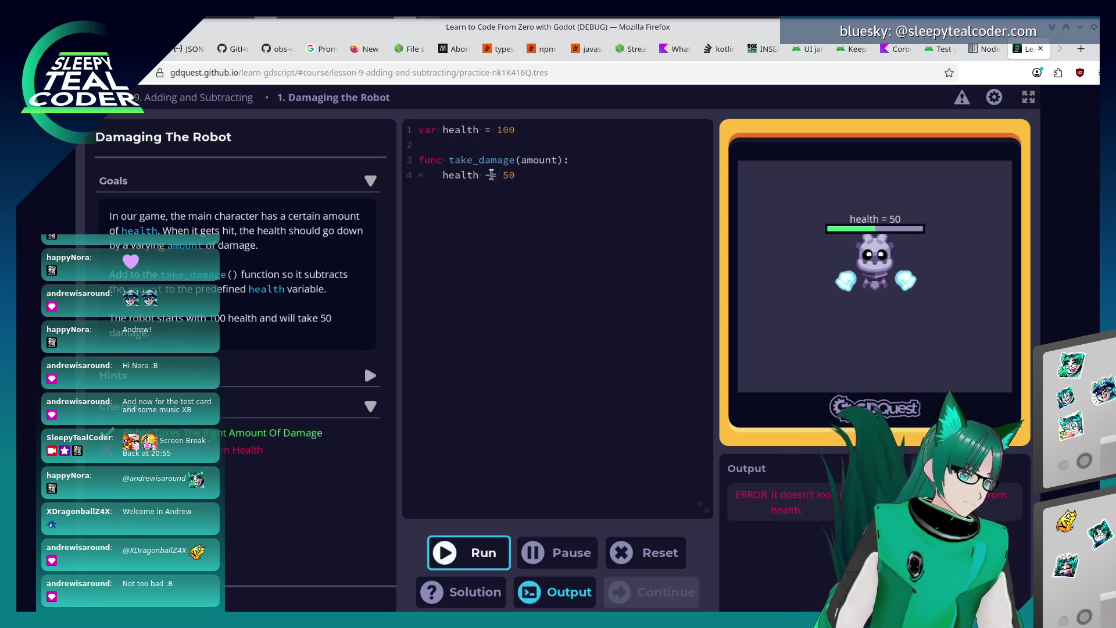
click(551, 190)
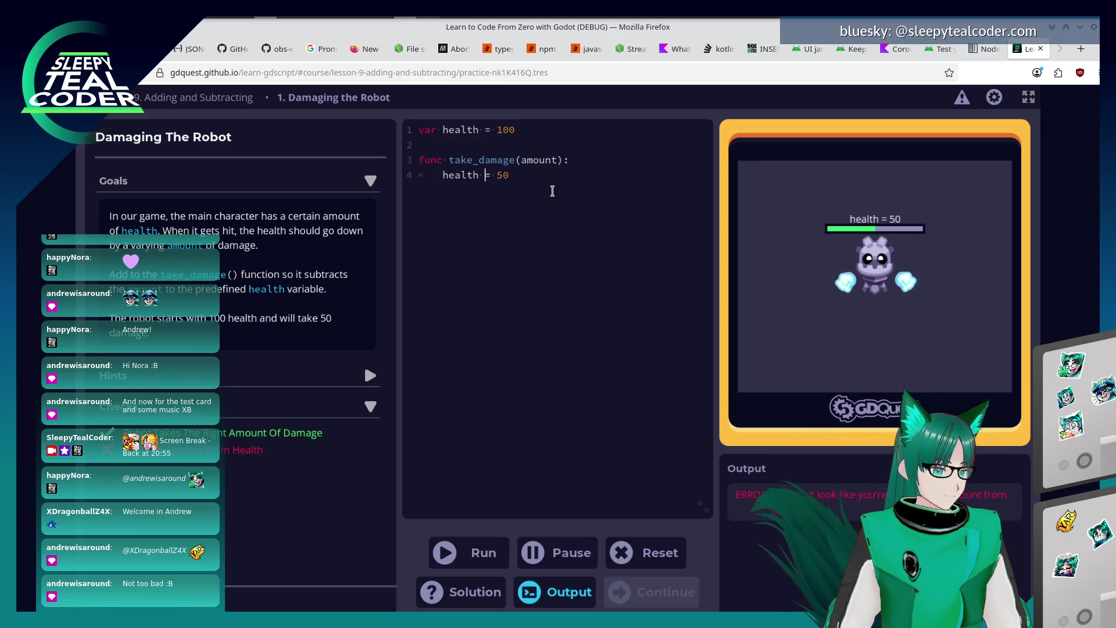
text(-)
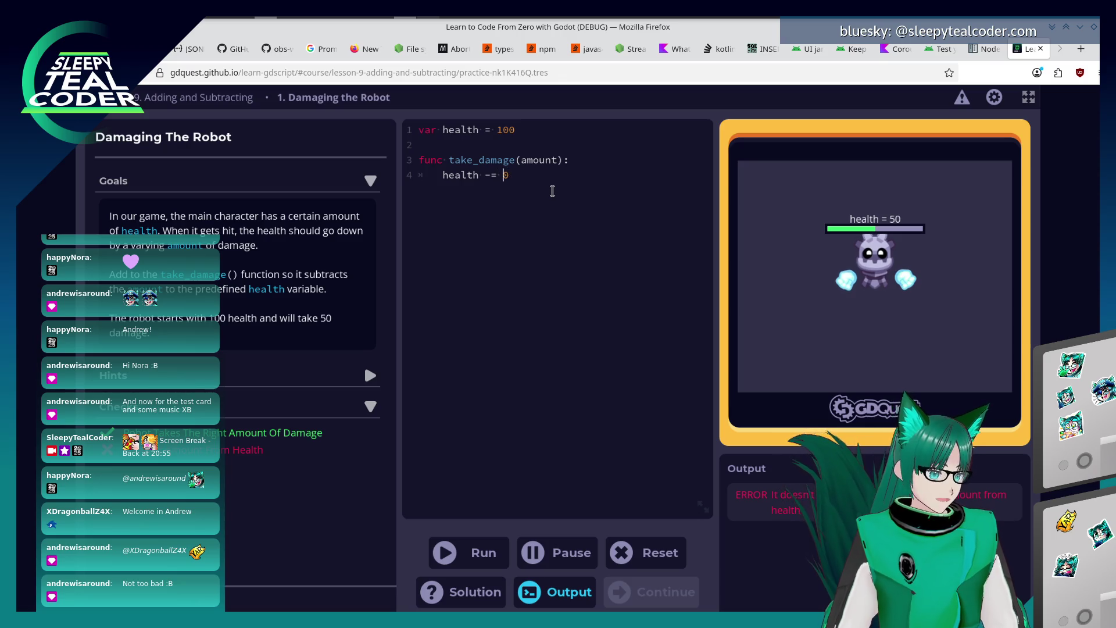
key(Delete)
text(amount)
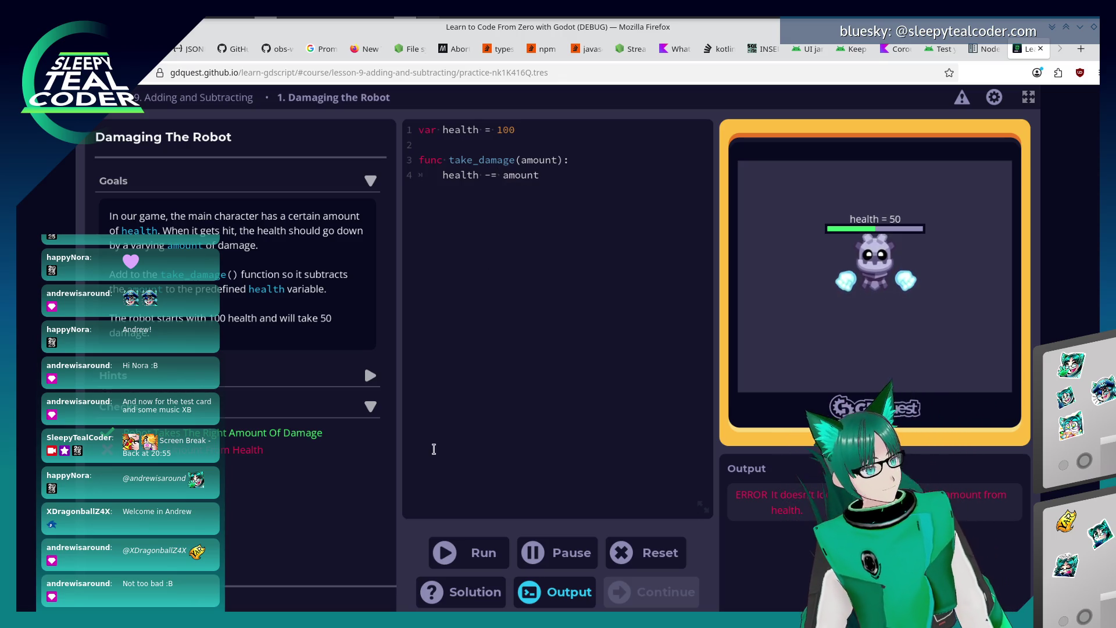
key(ctrl+Return)
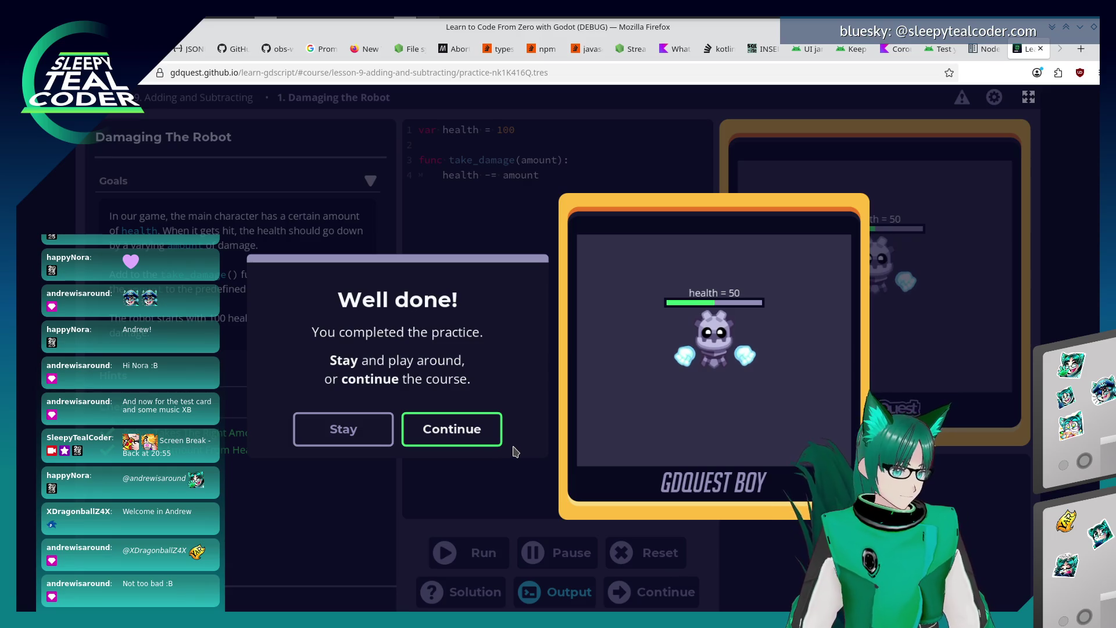
click(468, 441)
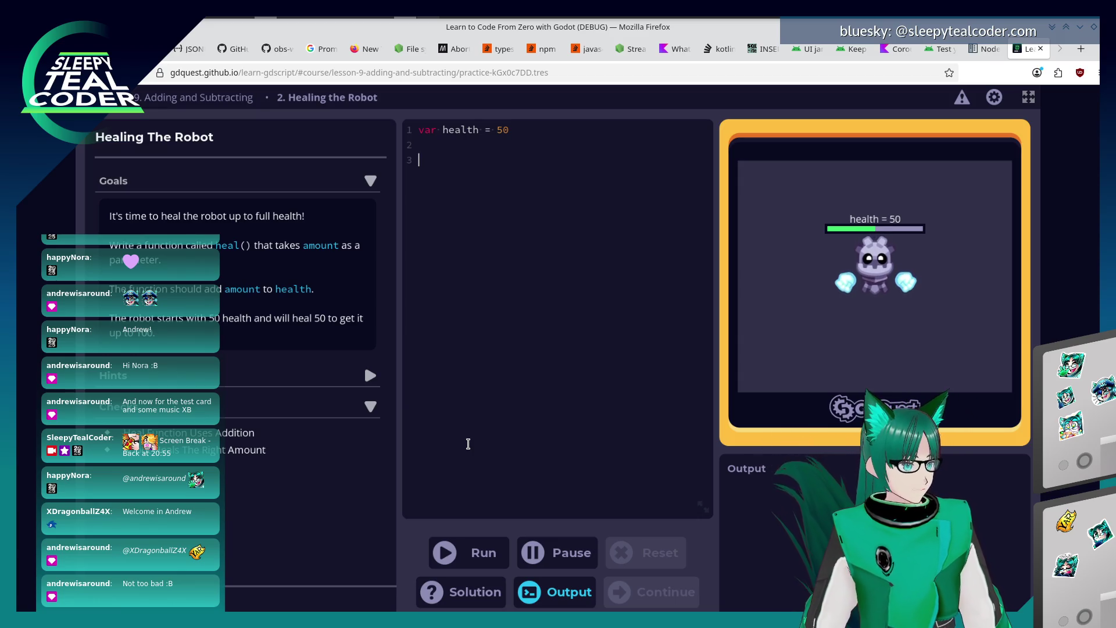
text(func hea)
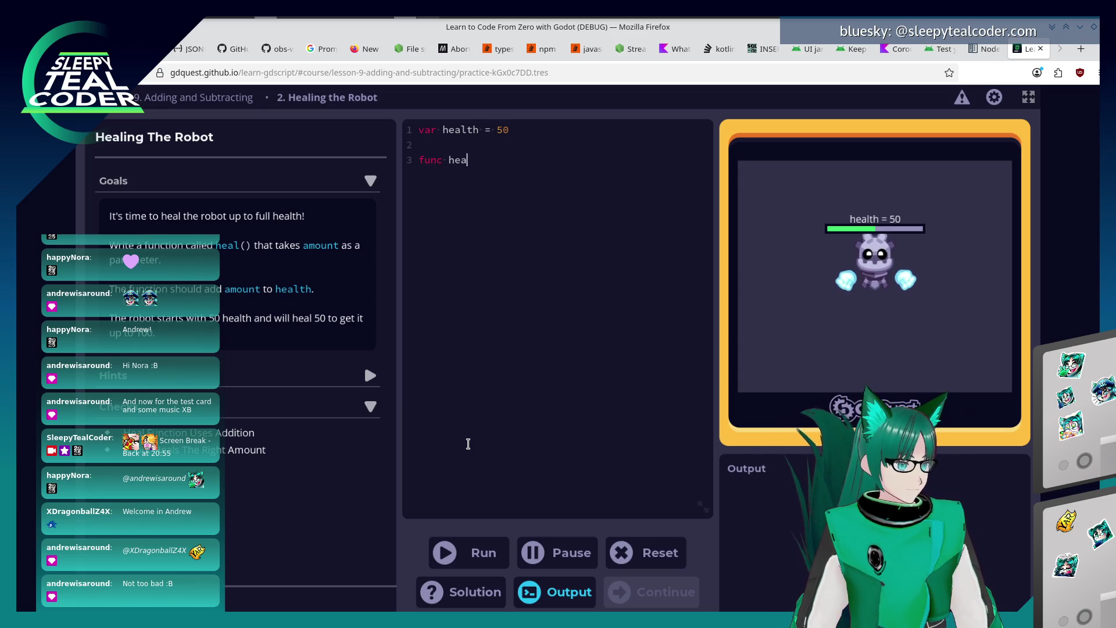
text(l(amount):)
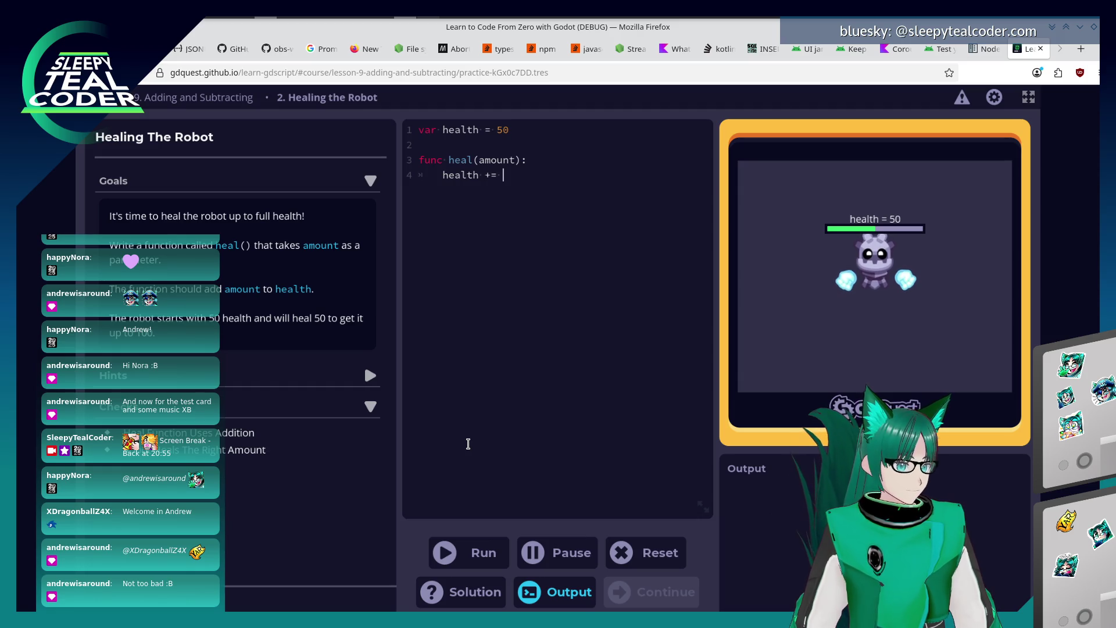
text(th)
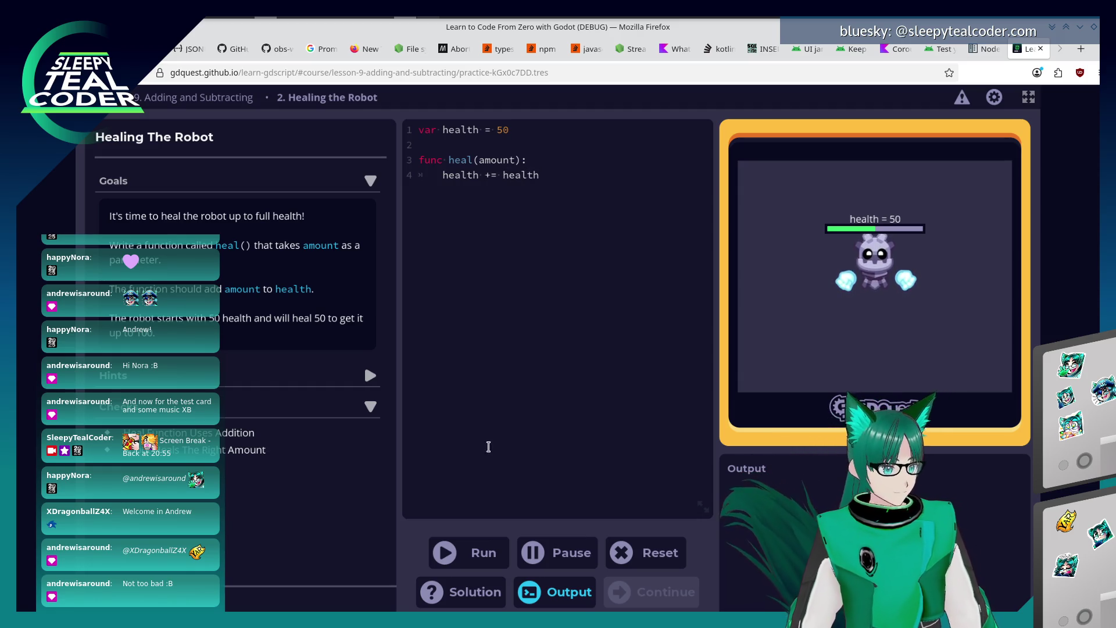
Run heal() with 'health += amount', then try '-=' to compare the result.
click(468, 546)
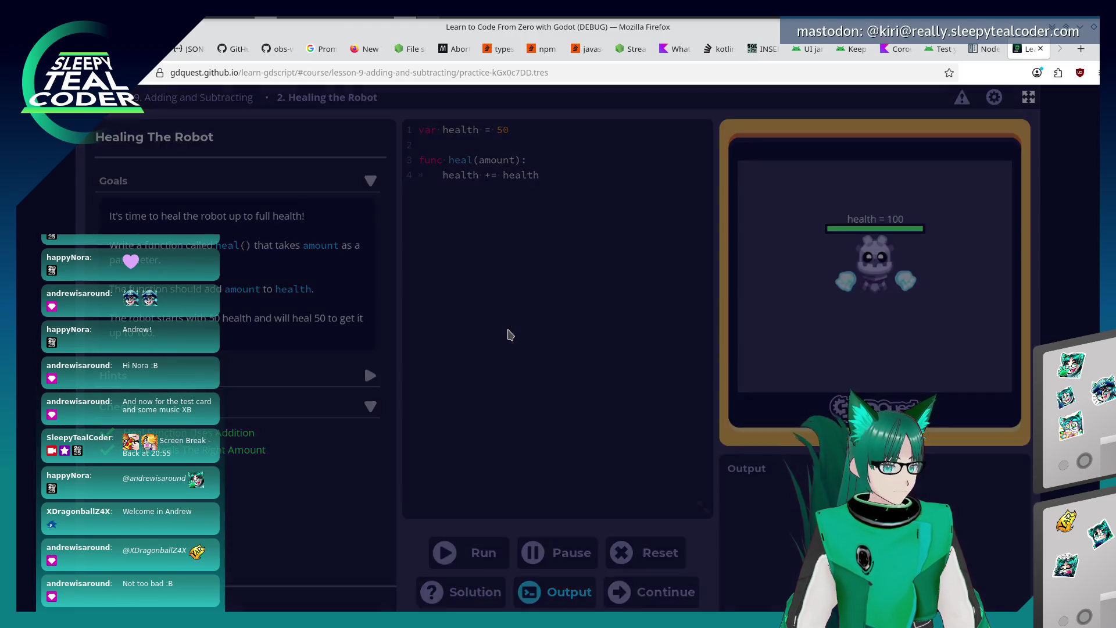
click(344, 429)
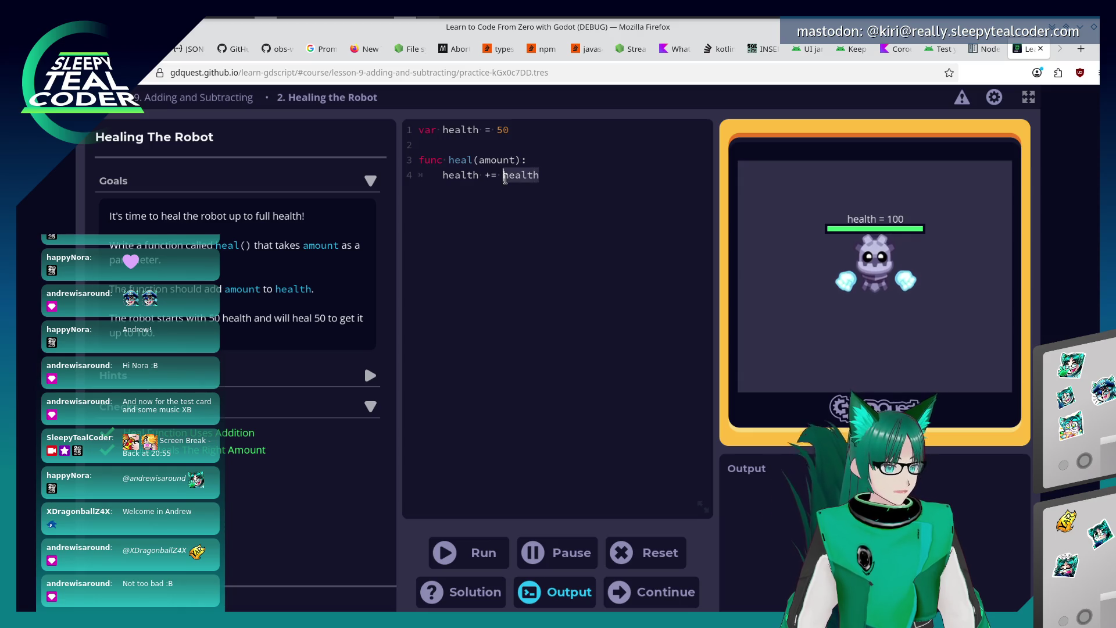
text(amount)
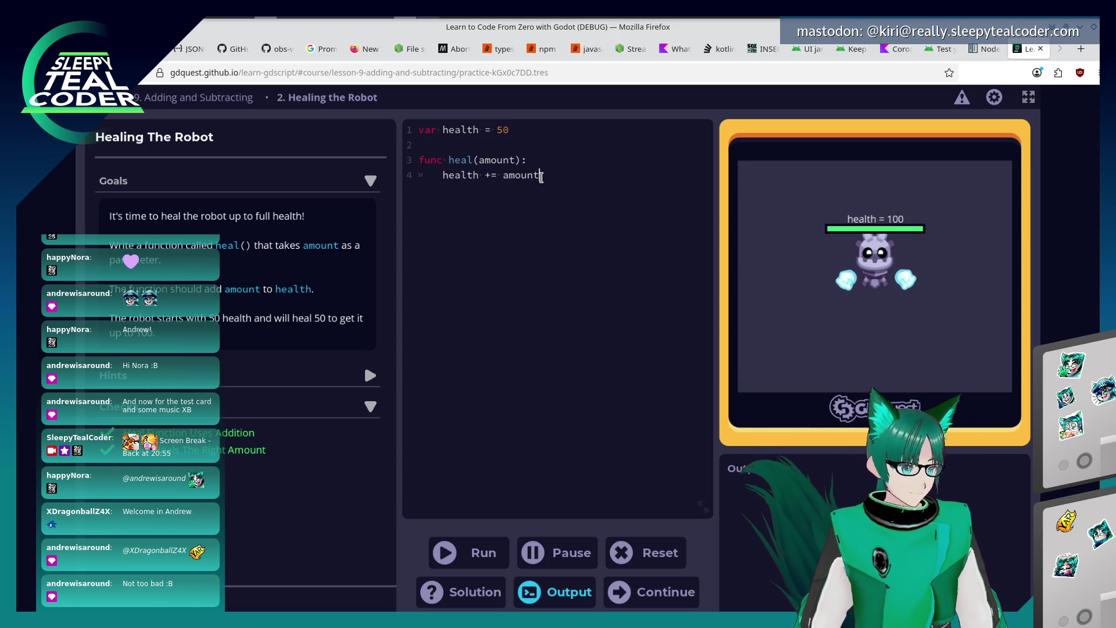
click(481, 552)
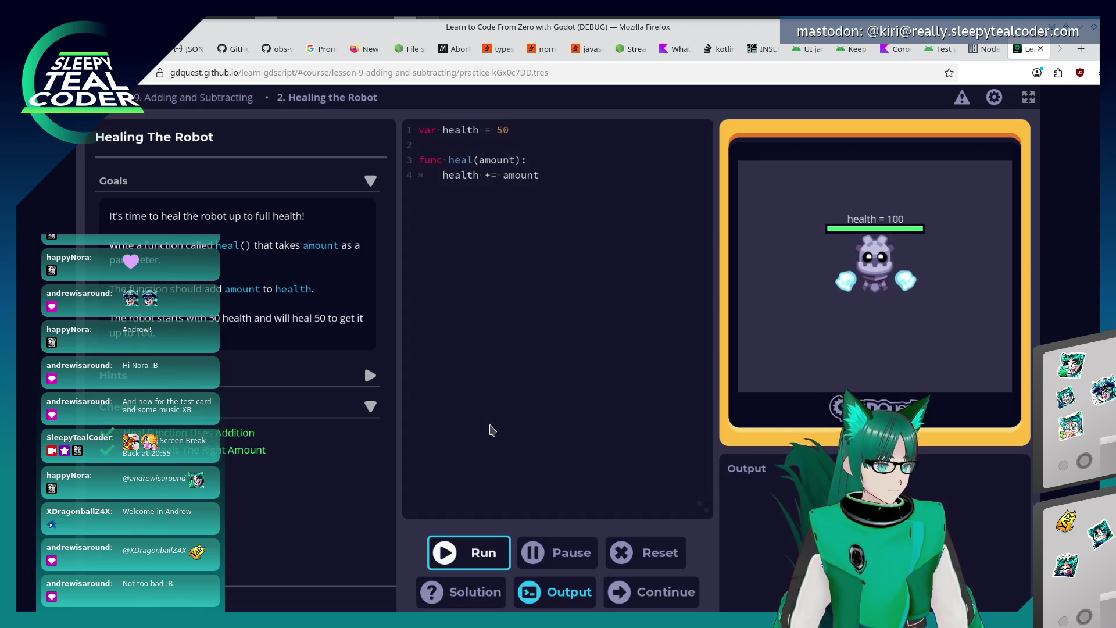
click(490, 173)
text(-)
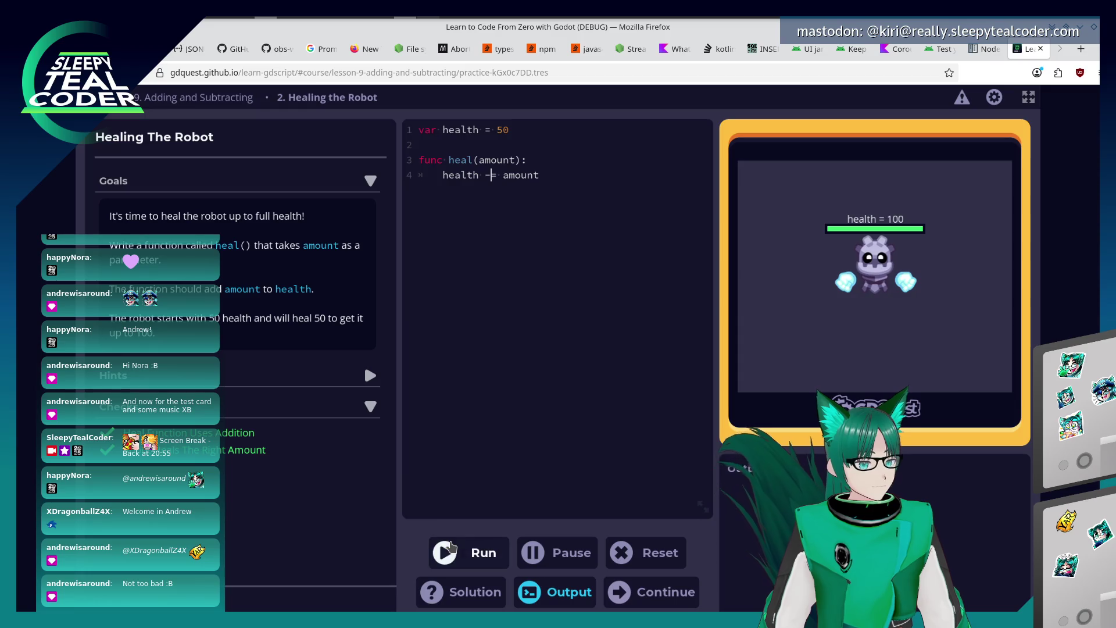
click(449, 556)
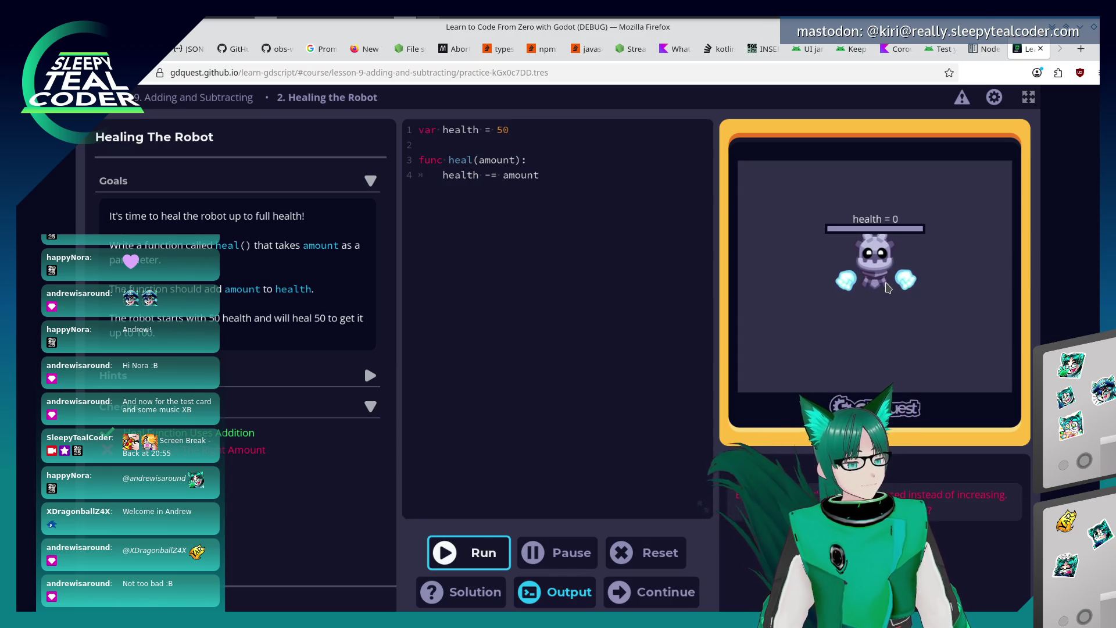
Restore 'health += amount', run to heal the robot to 100, and continue past the practice.
click(494, 174)
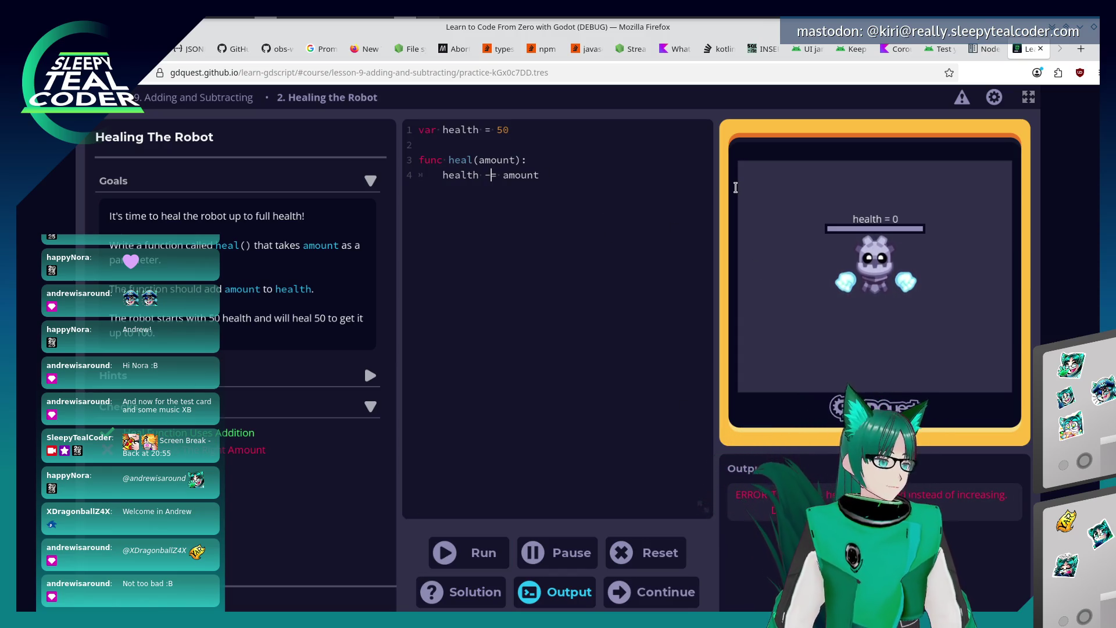
key(BackSpace)
text(+)
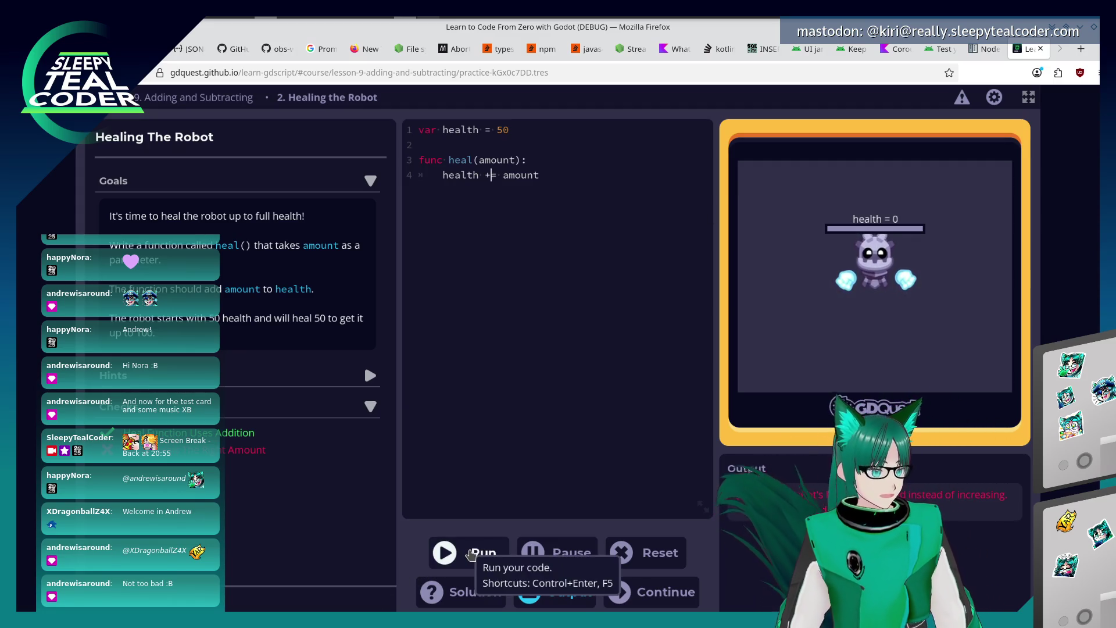
click(471, 545)
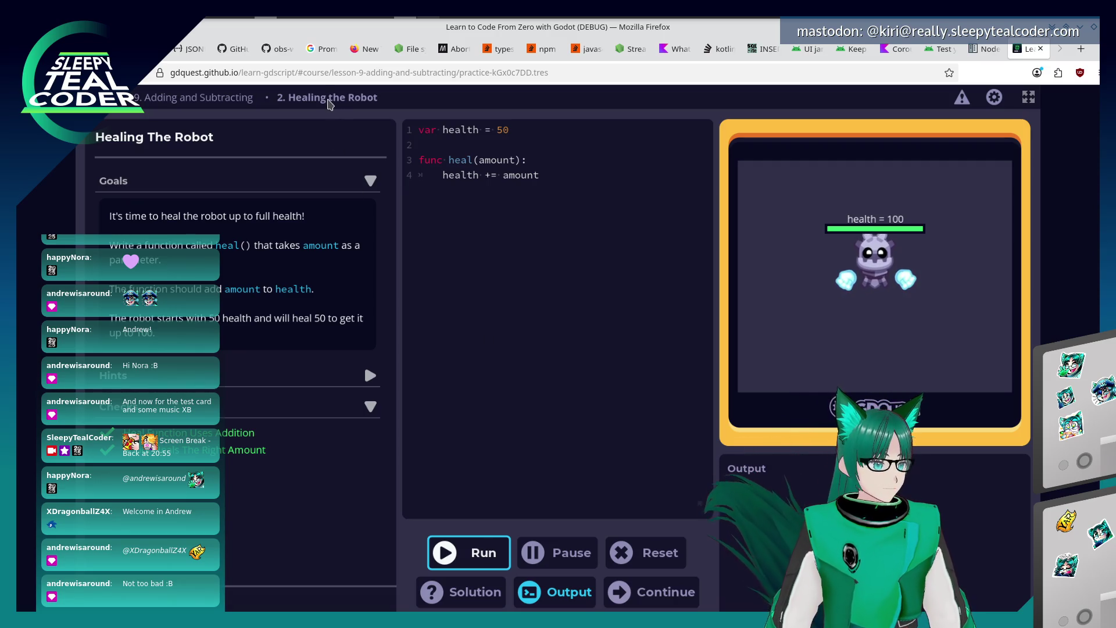
click(544, 385)
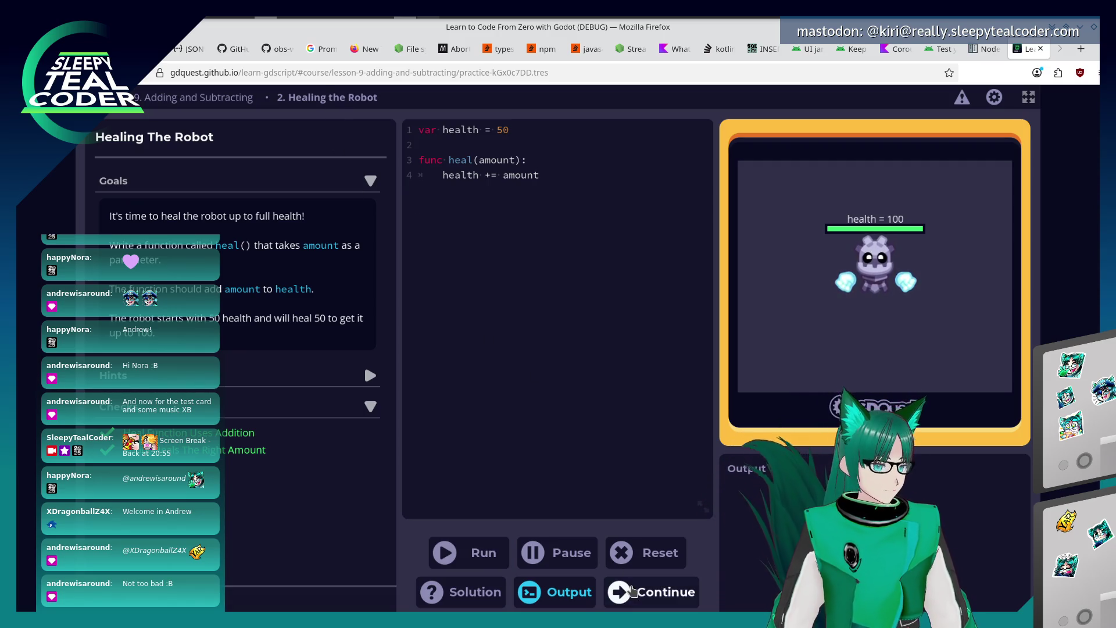
click(636, 602)
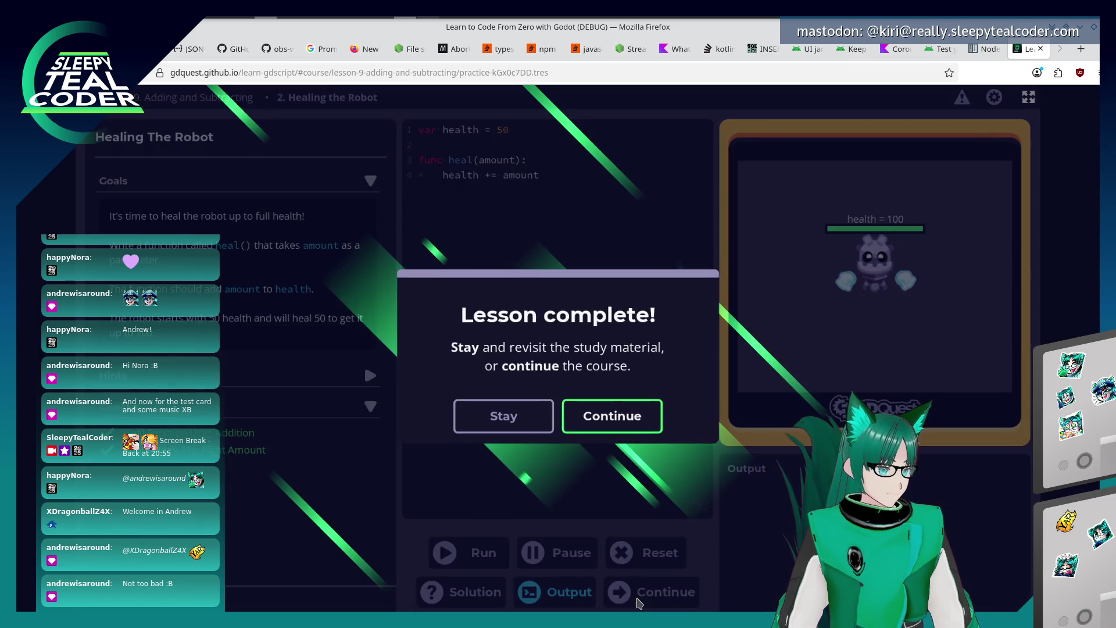
Continue from the Lesson complete dialog to The Game Loop lesson.
click(579, 423)
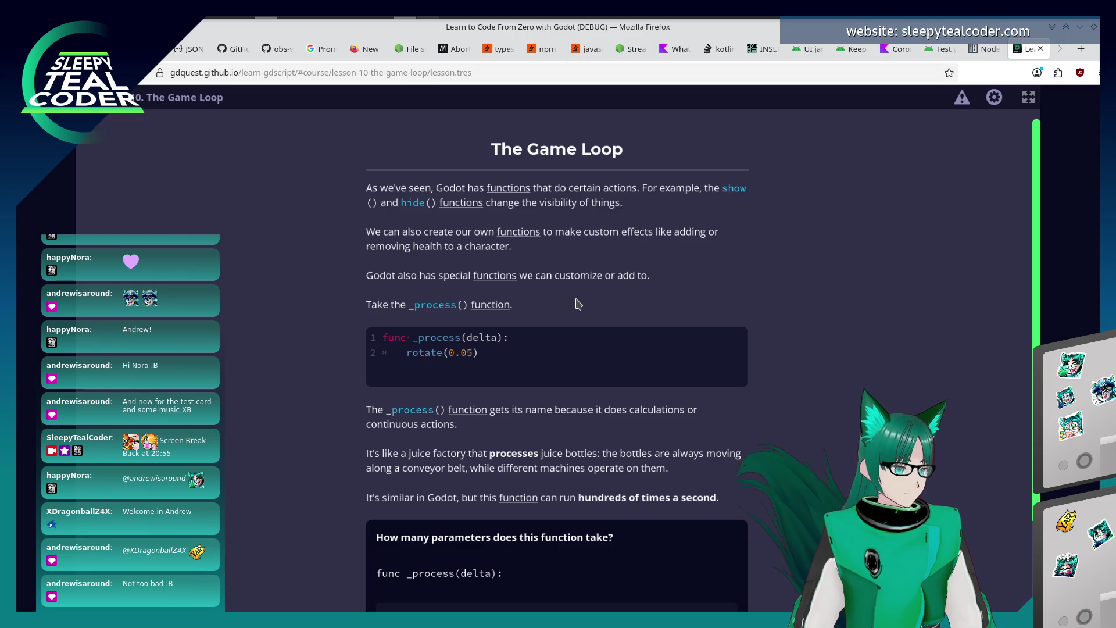
scroll(568, 309, down, 2)
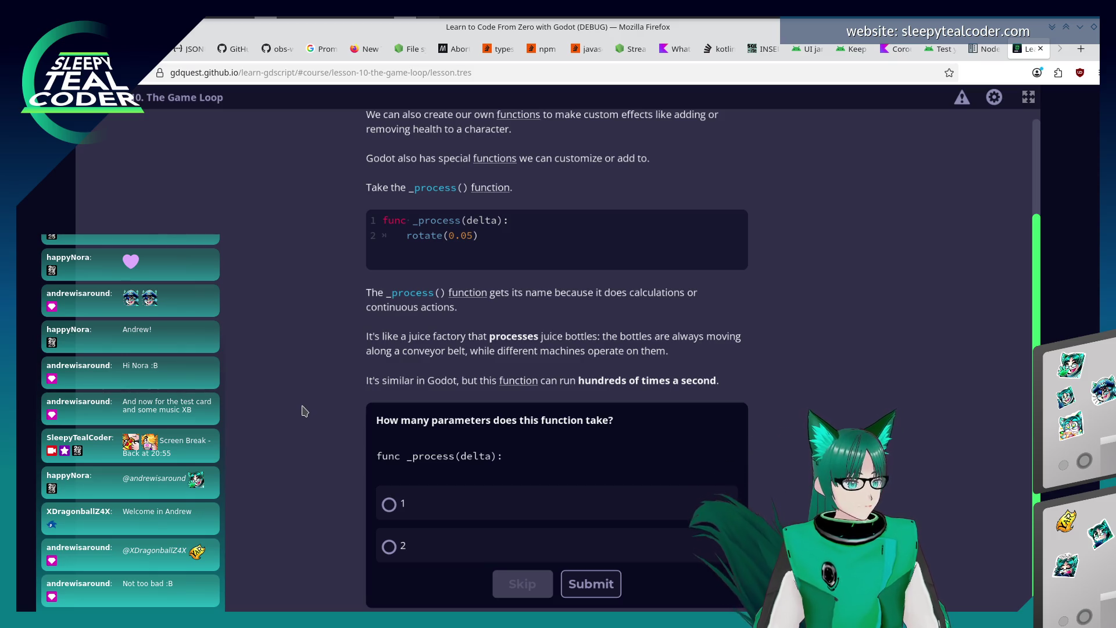
Answer that _process() takes one parameter and submit.
click(390, 504)
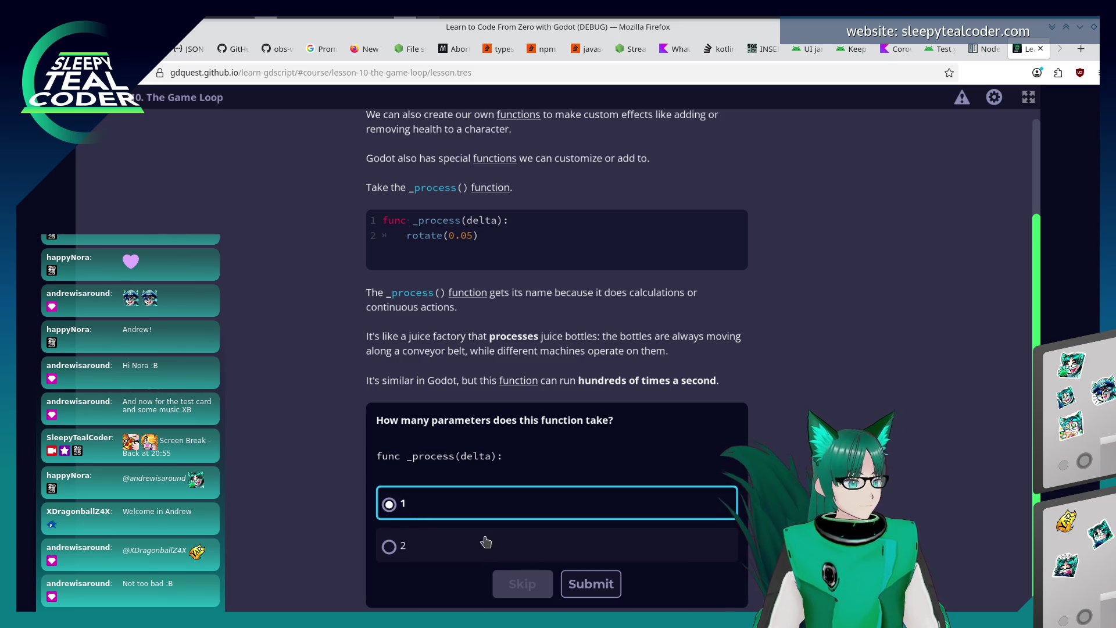
click(576, 584)
scroll(282, 459, down, 2)
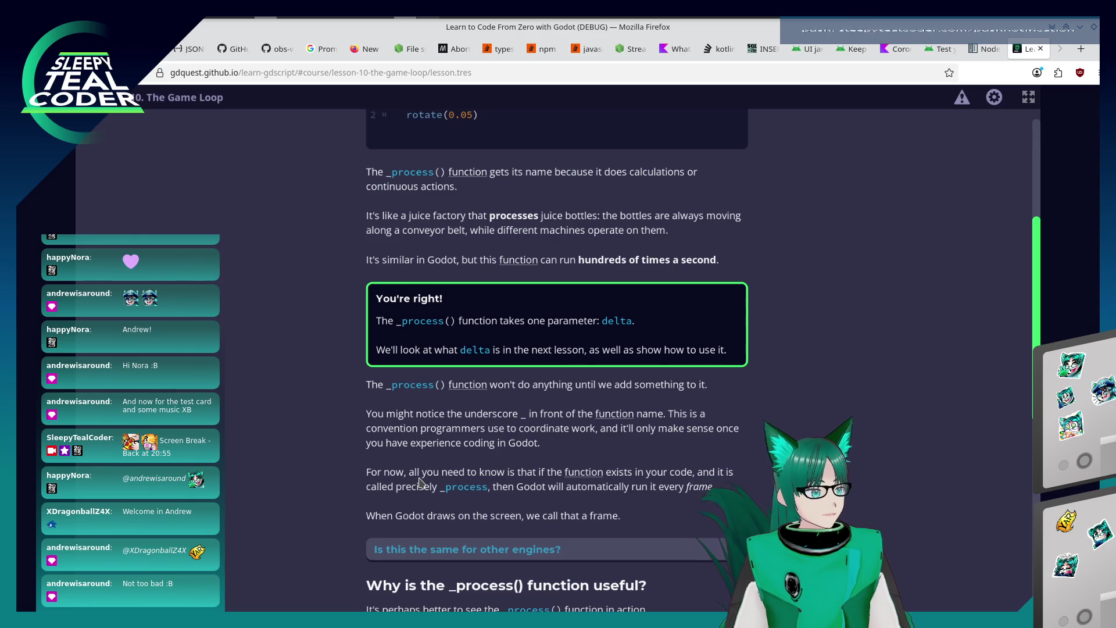
scroll(491, 503, down, 3)
Expand the other-engines note and start the example robot rotating with set_process(true).
click(732, 428)
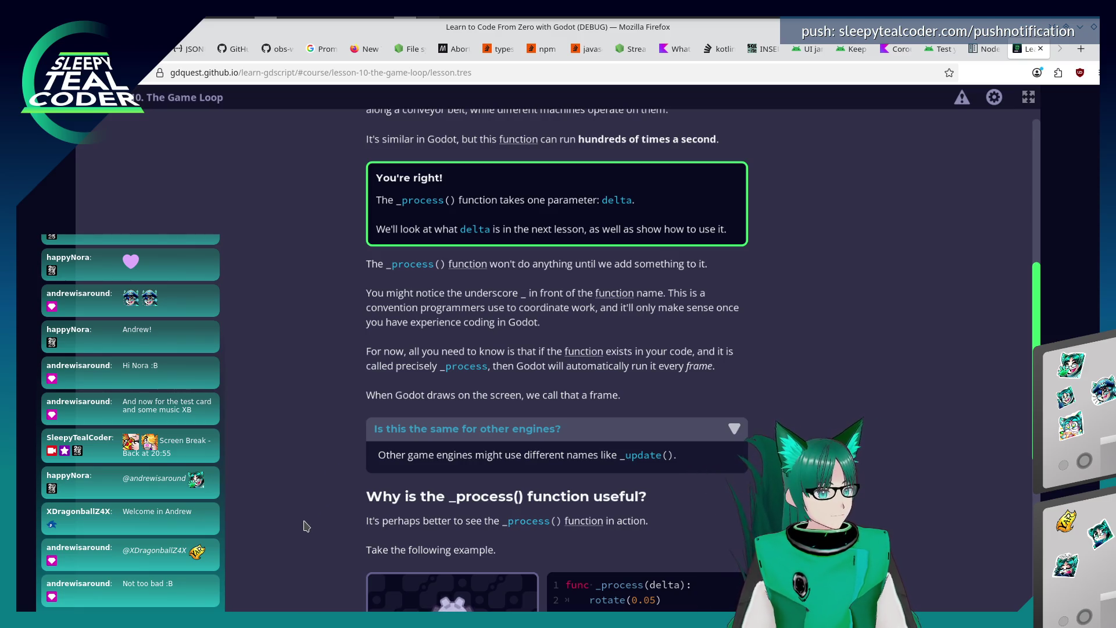
scroll(304, 522, down, 2)
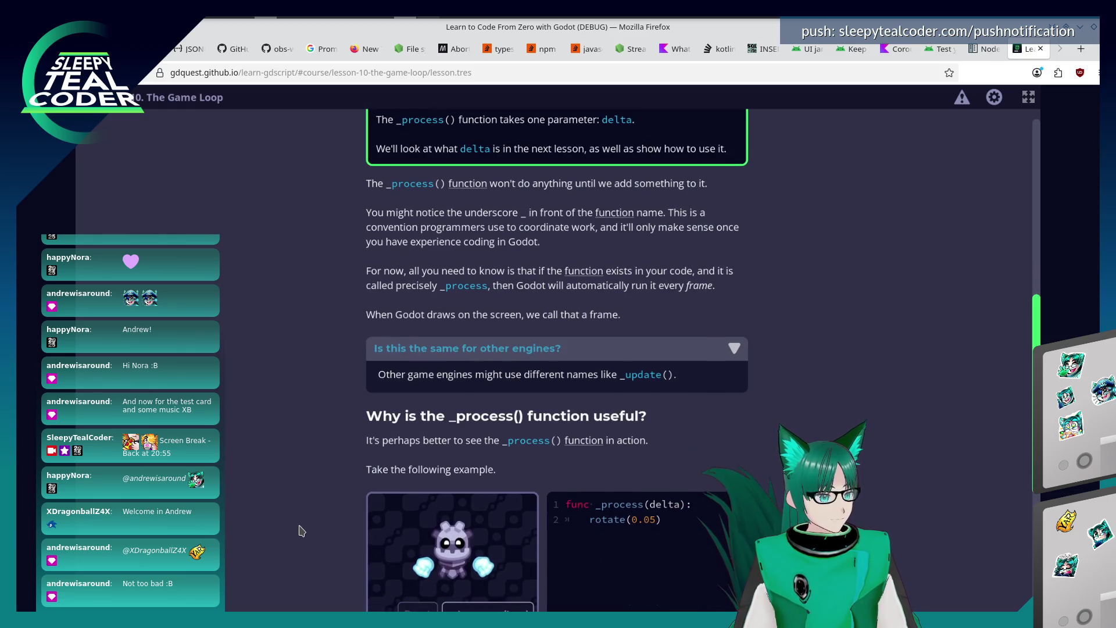
scroll(301, 528, down, 2)
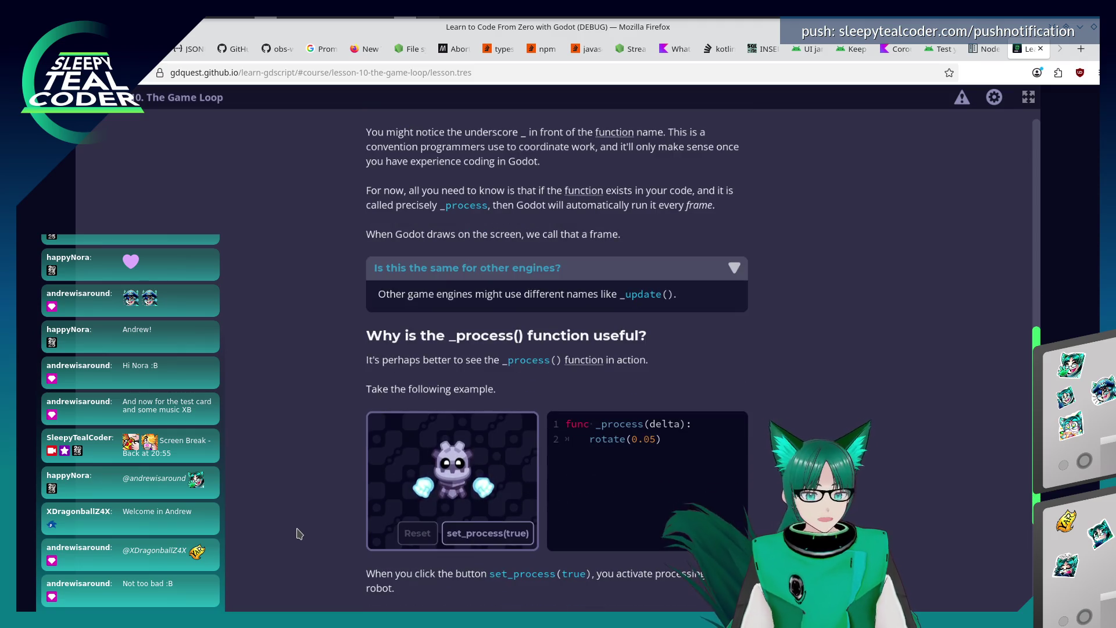
scroll(296, 534, down, 2)
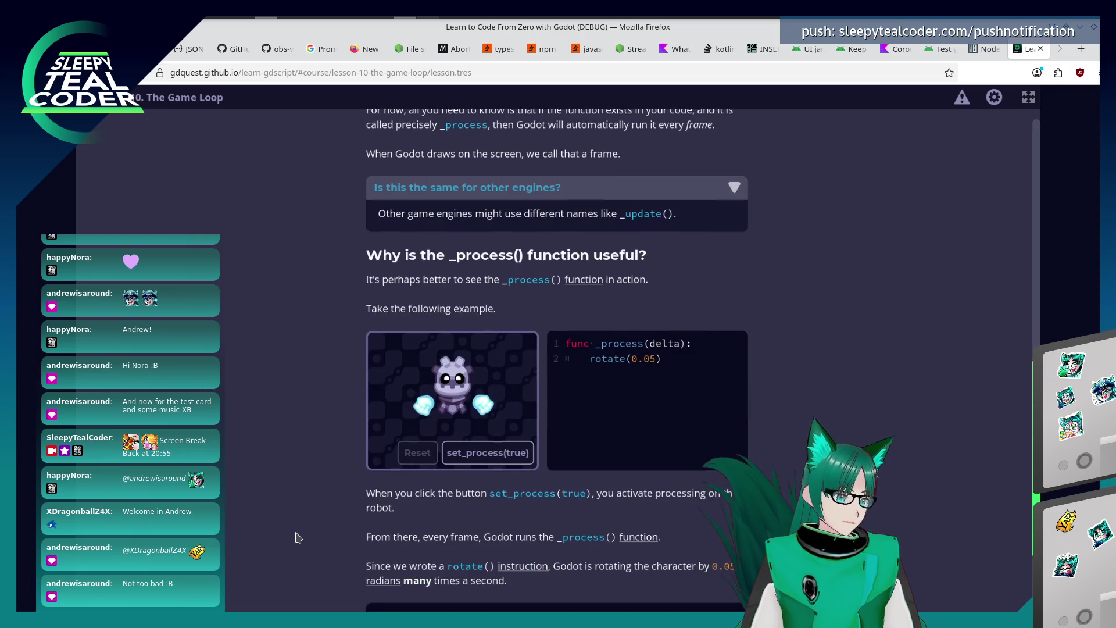
click(499, 460)
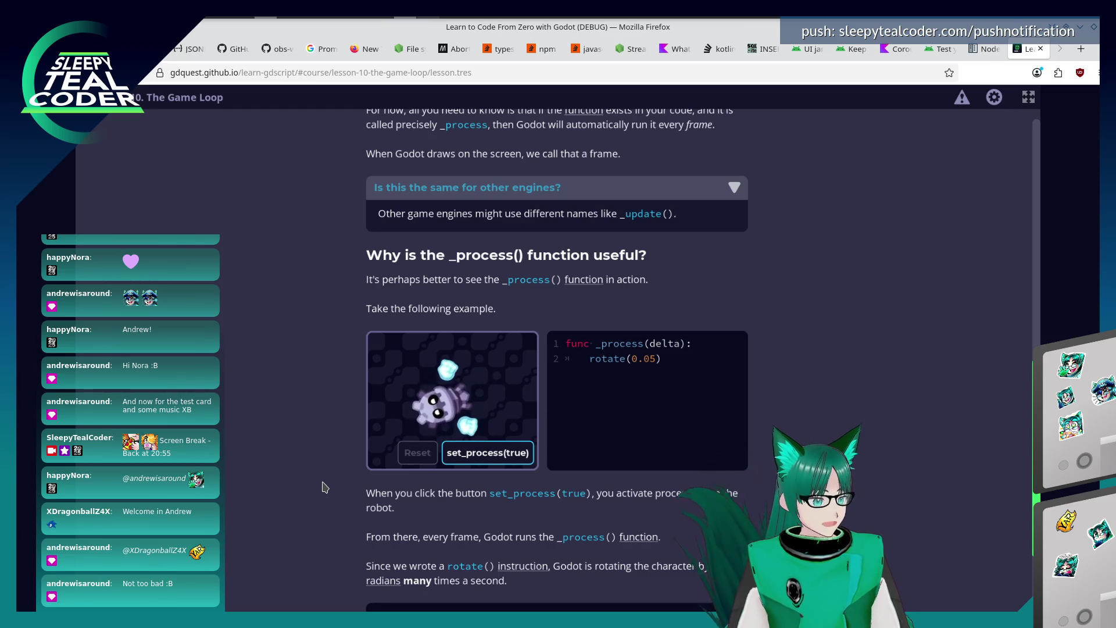
scroll(322, 486, down, 1)
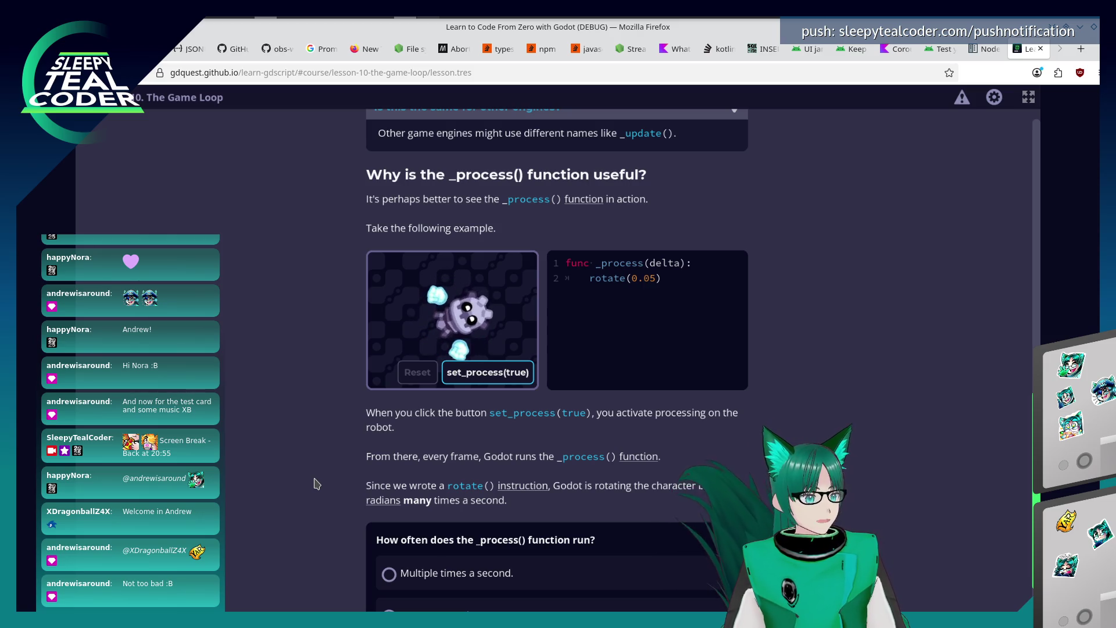
scroll(392, 466, down, 1)
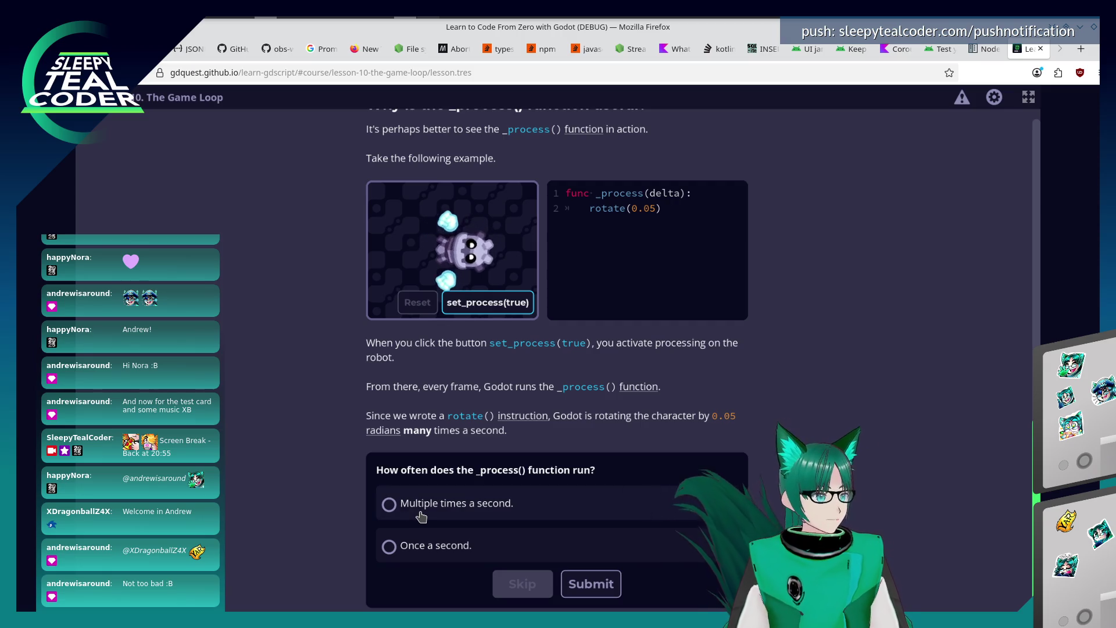
Answer 'Multiple times a second', submit, and start the Rotating A Character Continuously practice.
click(391, 504)
click(591, 584)
scroll(374, 532, down, 3)
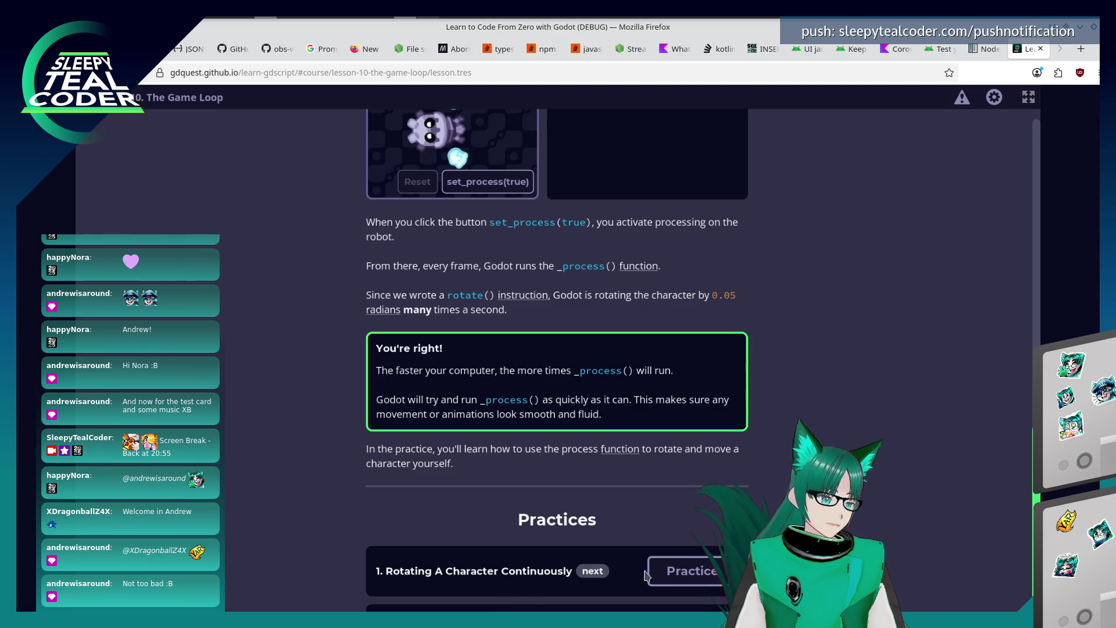
scroll(726, 472, down, 1)
click(717, 521)
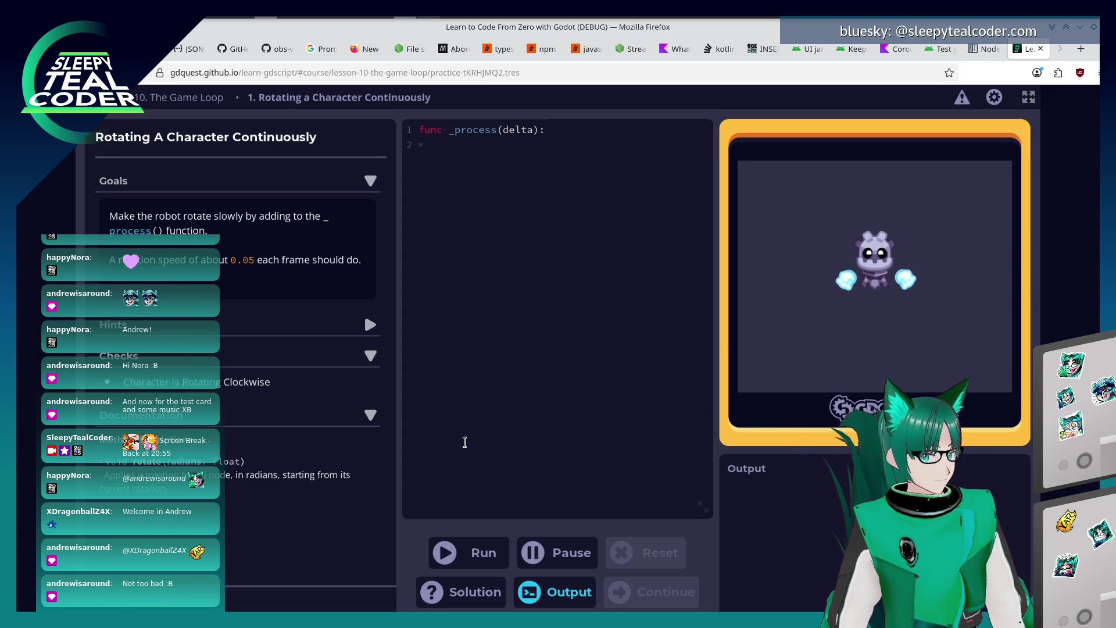
text(rotate(0.05)
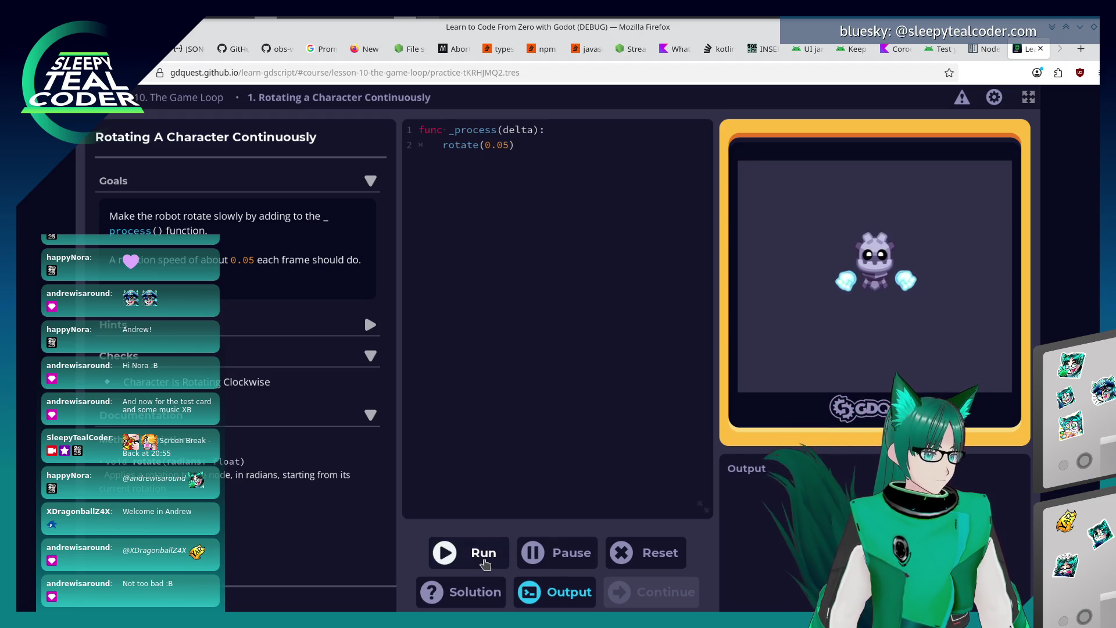
Run rotate(0.05) inside _process(delta) to pass, then continue to Creating Circular Movement.
click(484, 562)
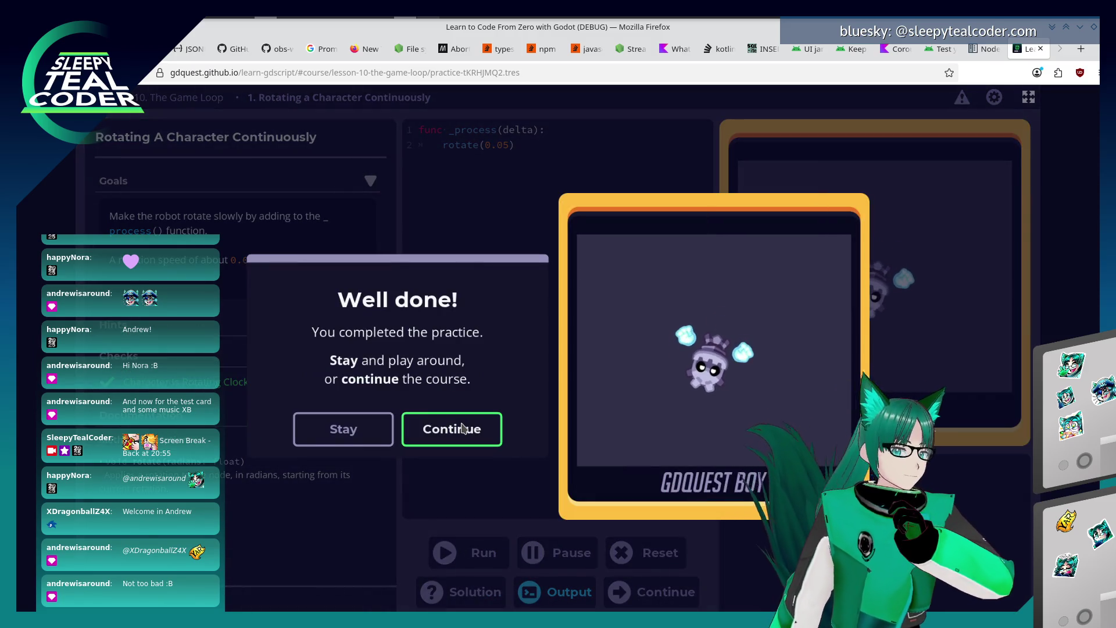
click(453, 429)
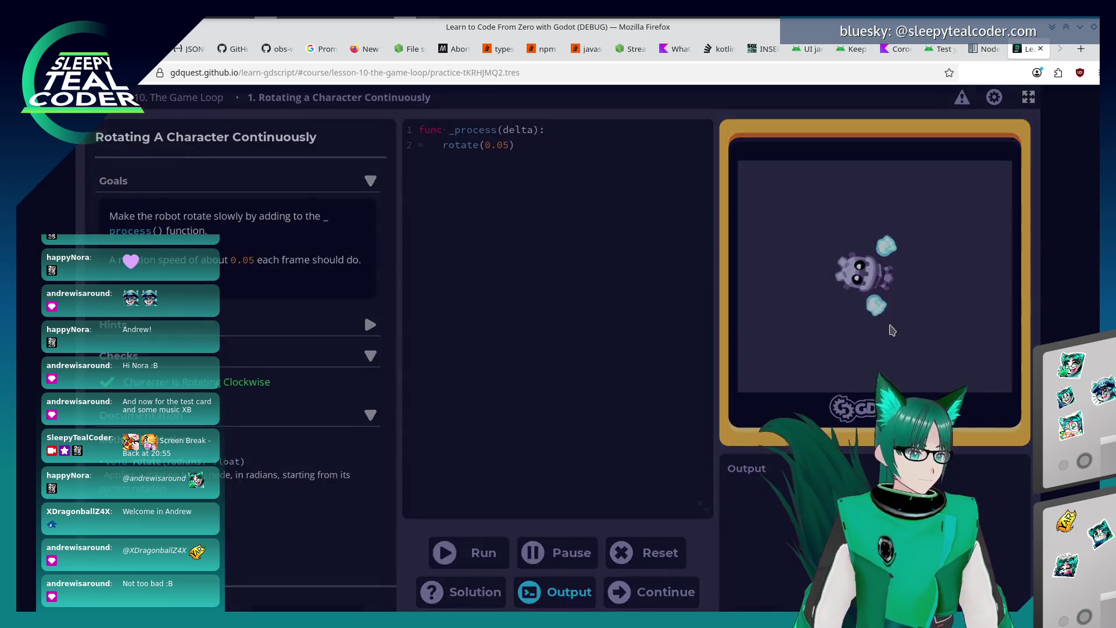
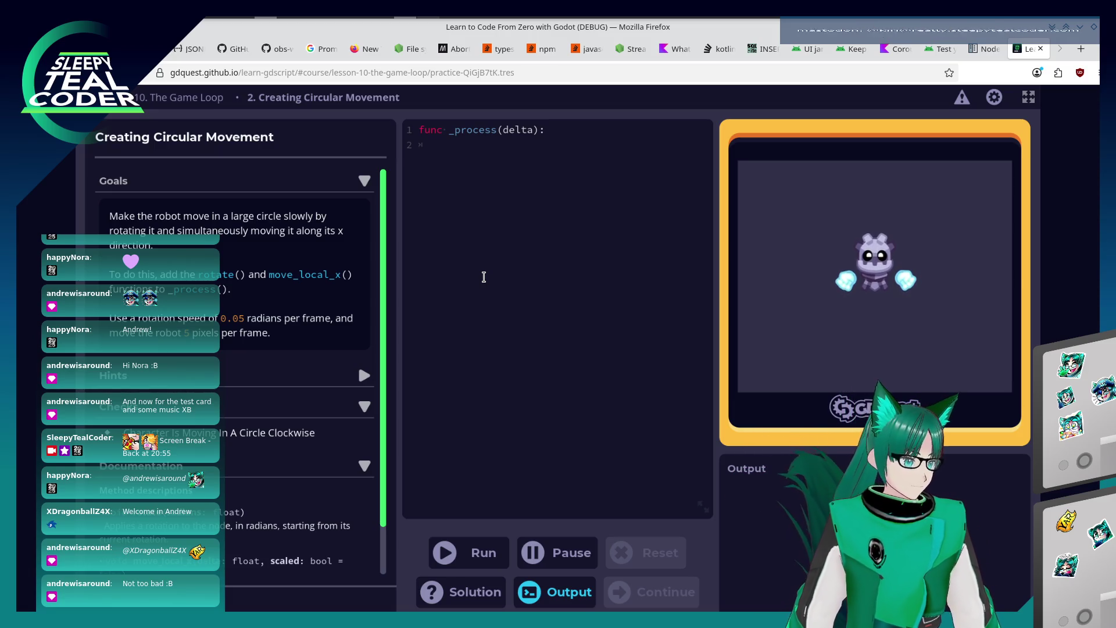
scroll(293, 341, down, 2)
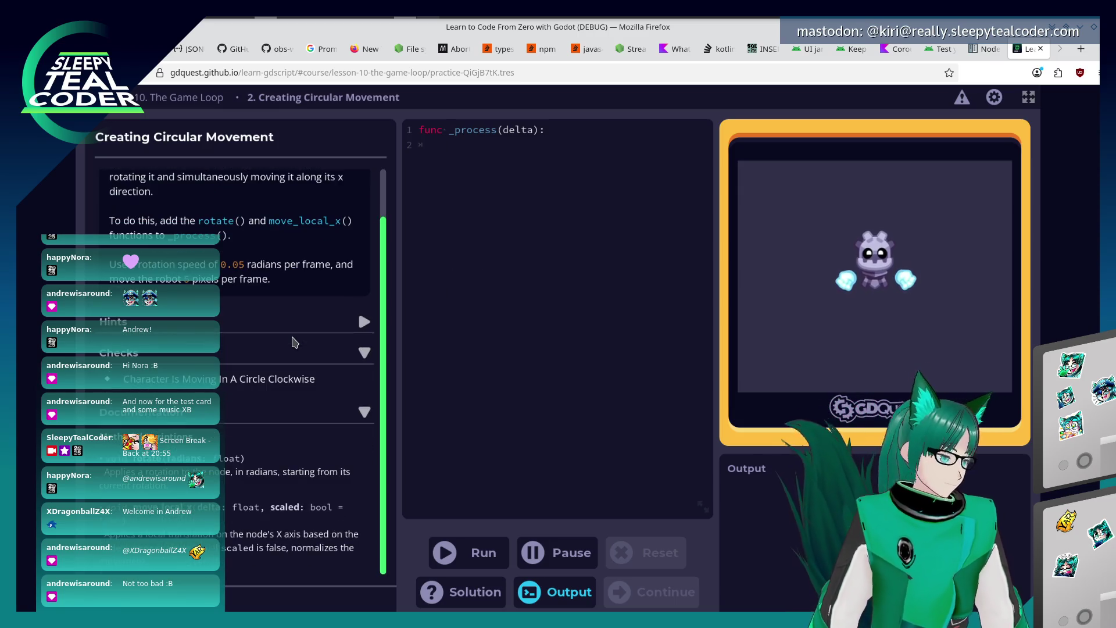
Write rotate(0.05) and move_local_x(5, false) under _process on line 2.
click(530, 282)
text(rotate(0.05) 	)
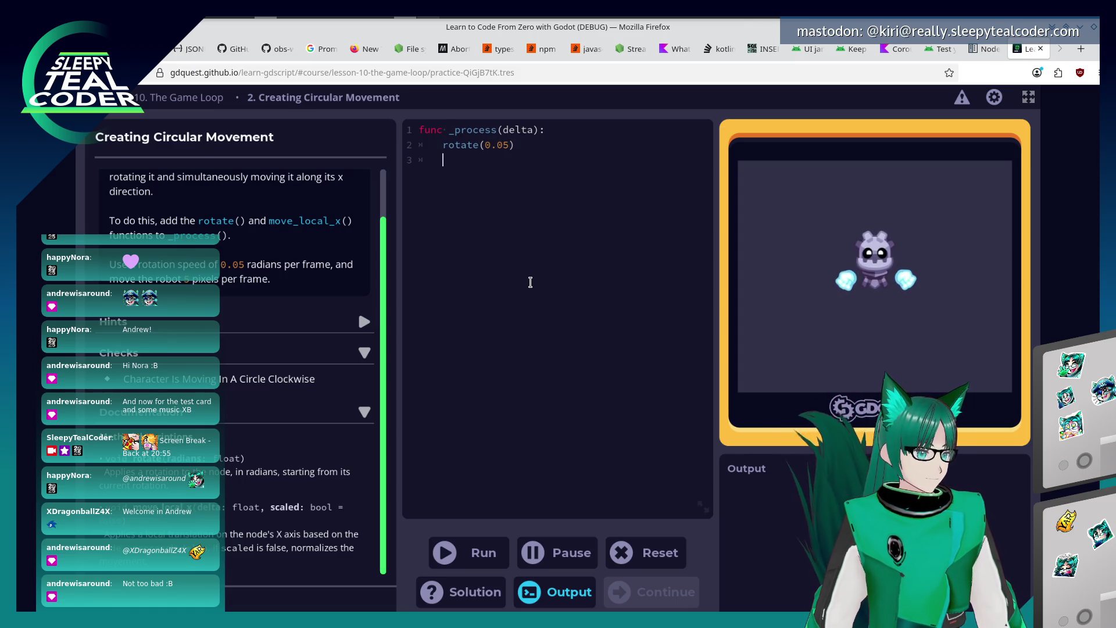
text(move_local_x(delta,false)
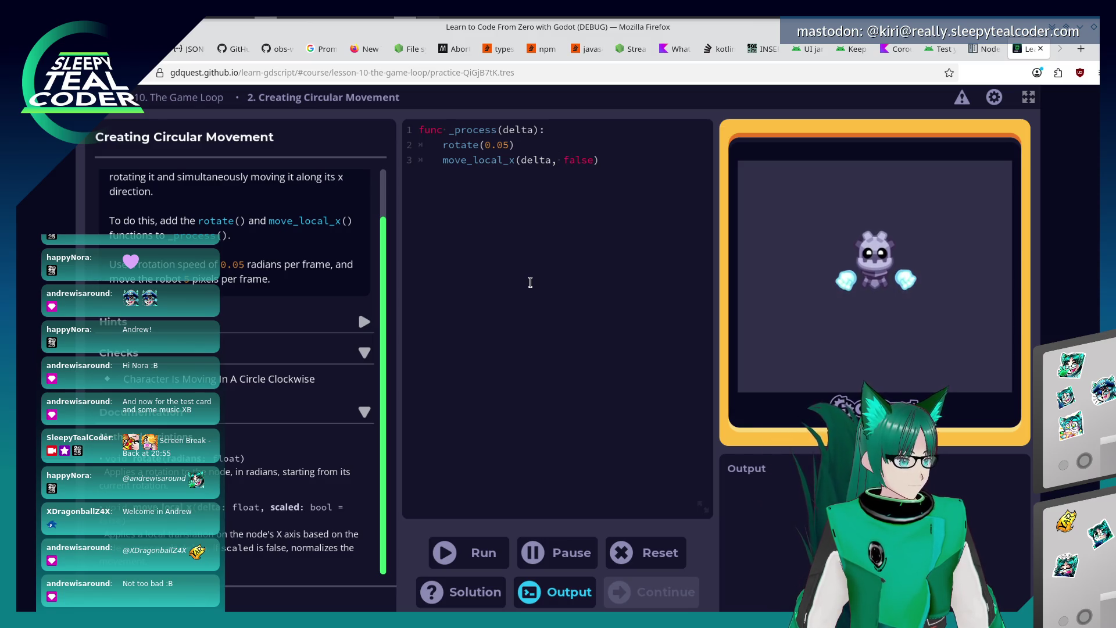
key(Delete)
key(Delete)
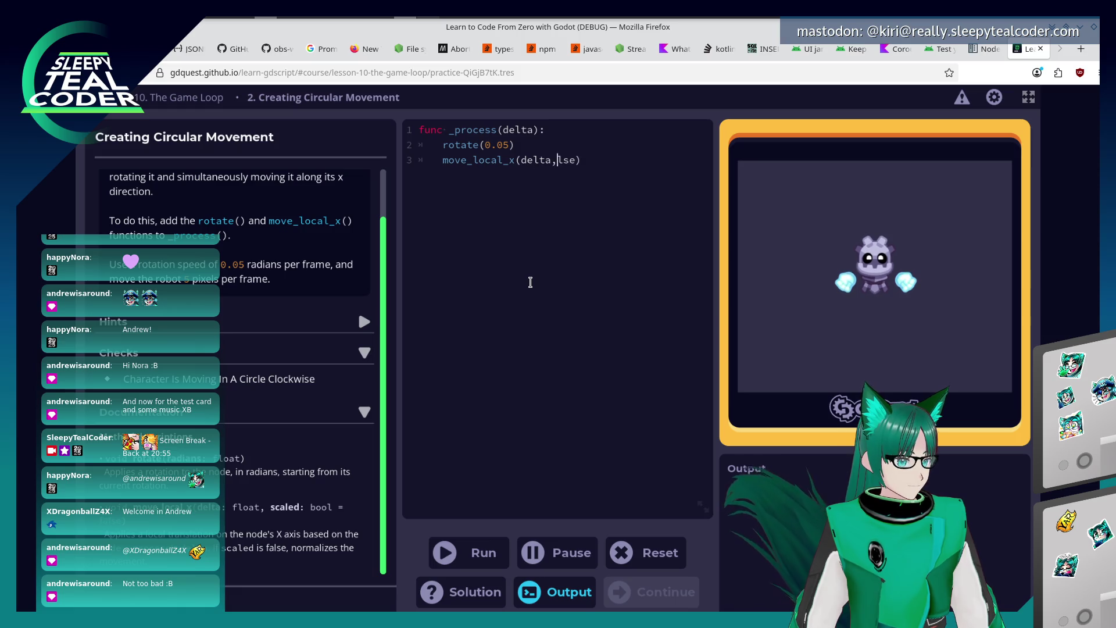
key(Delete)
key(Delete)
key(Delete)
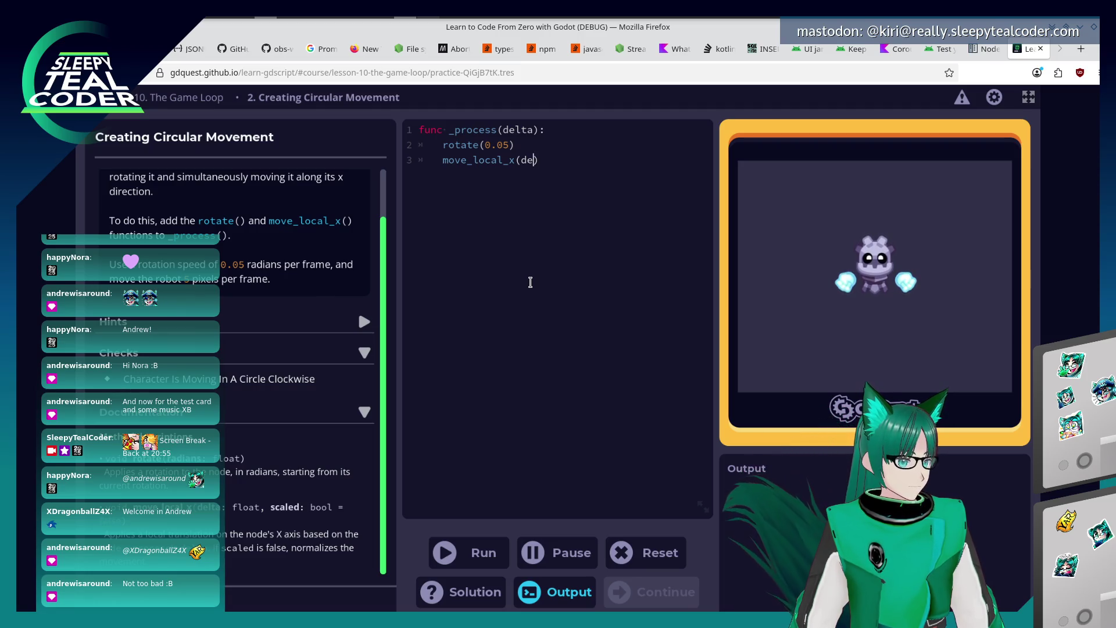
key(BackSpace)
key(BackSpace)
text(5, fals)
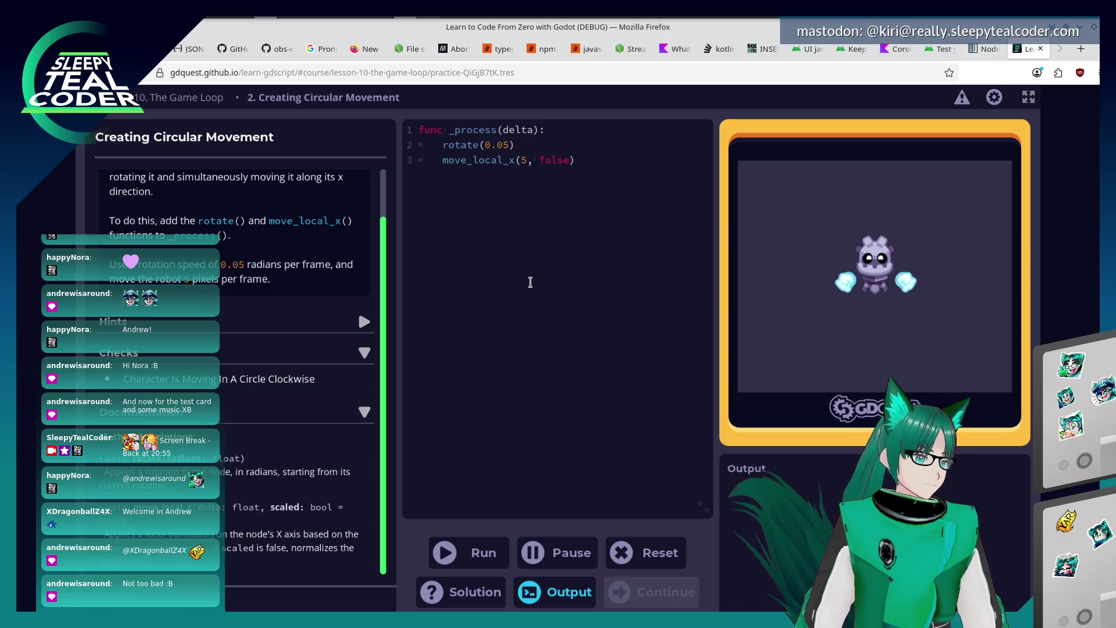
Run the movement code so the practice passes and continue to the next lesson.
click(444, 553)
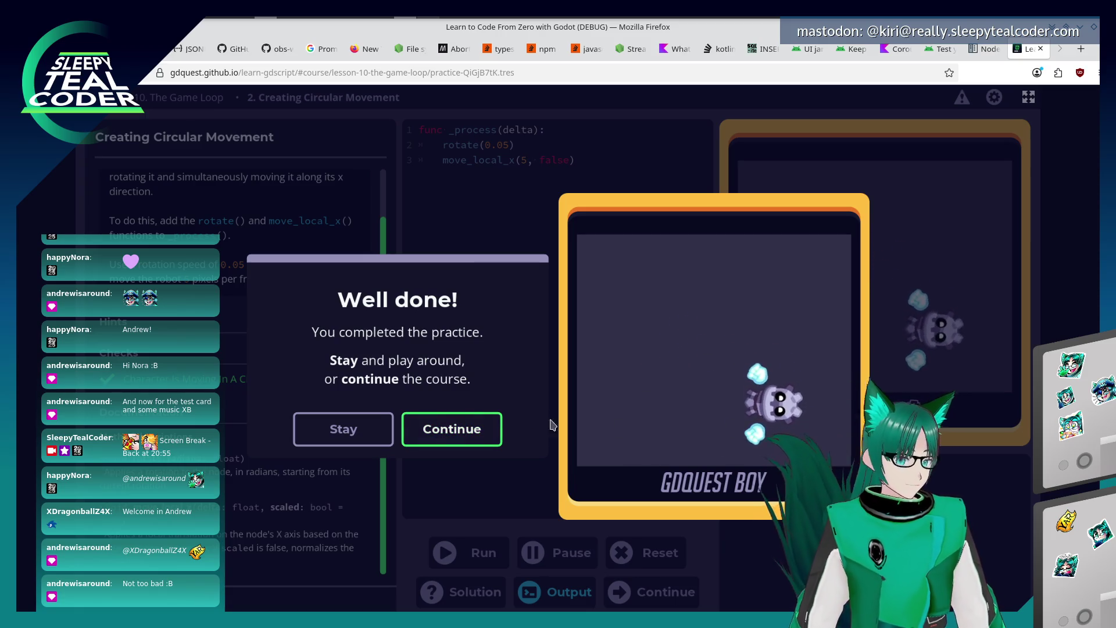
click(475, 439)
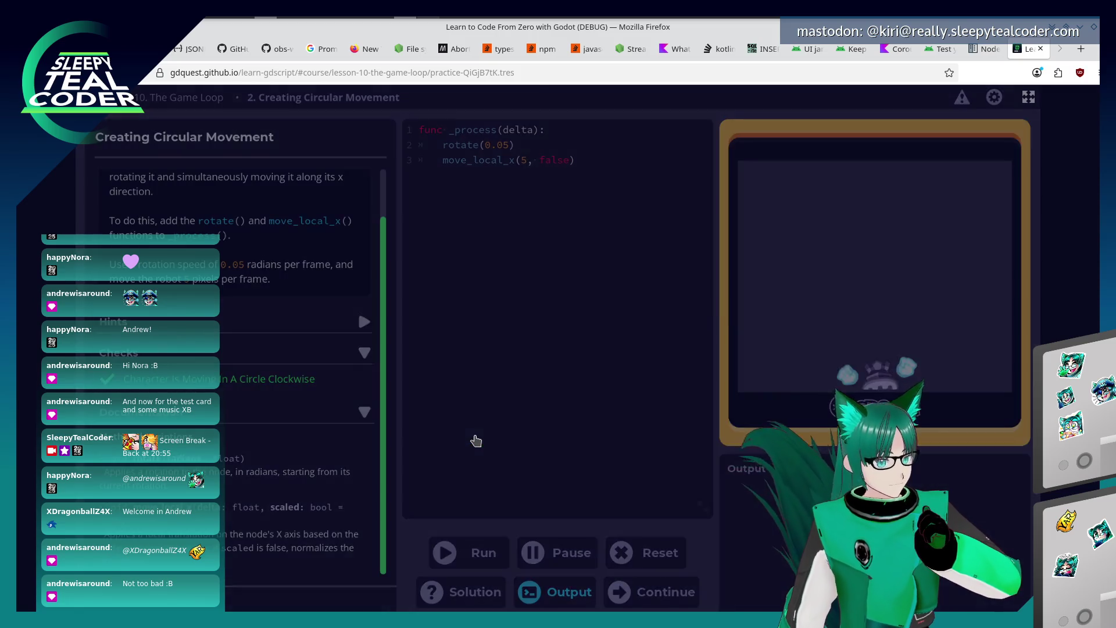
Enter the Time Delta lesson and expand its Frames Per Second explanation.
click(655, 423)
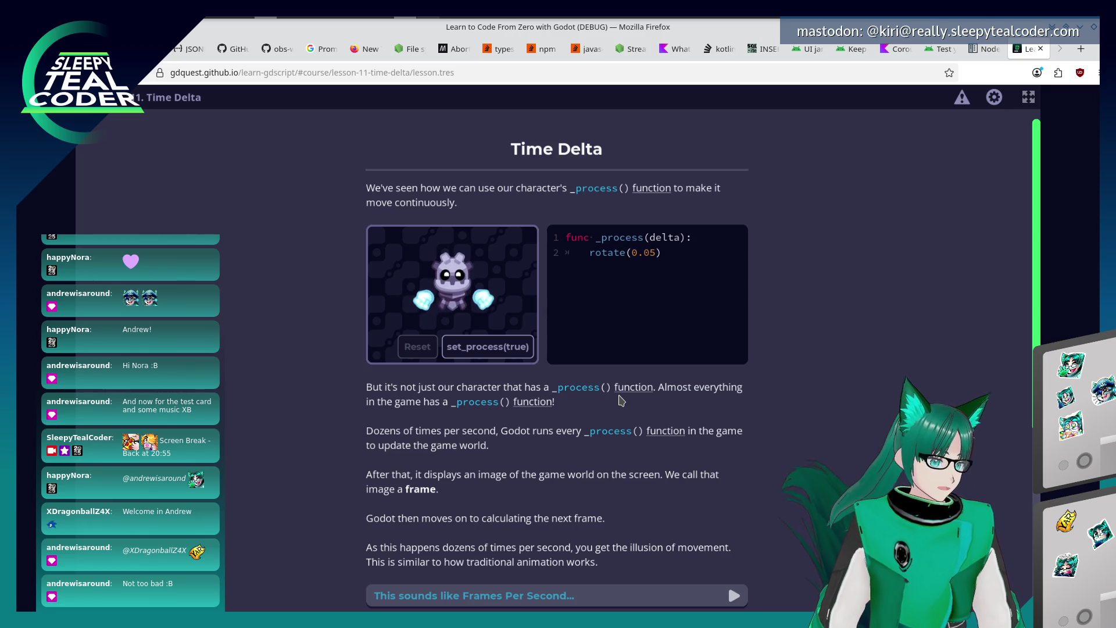
scroll(621, 401, down, 2)
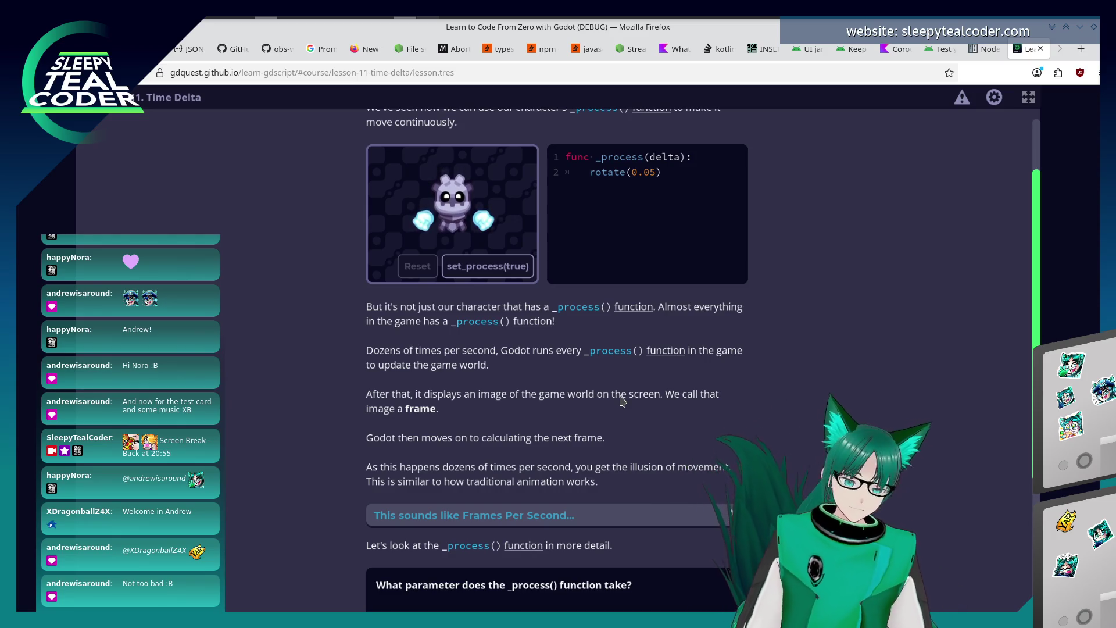
scroll(622, 400, down, 2)
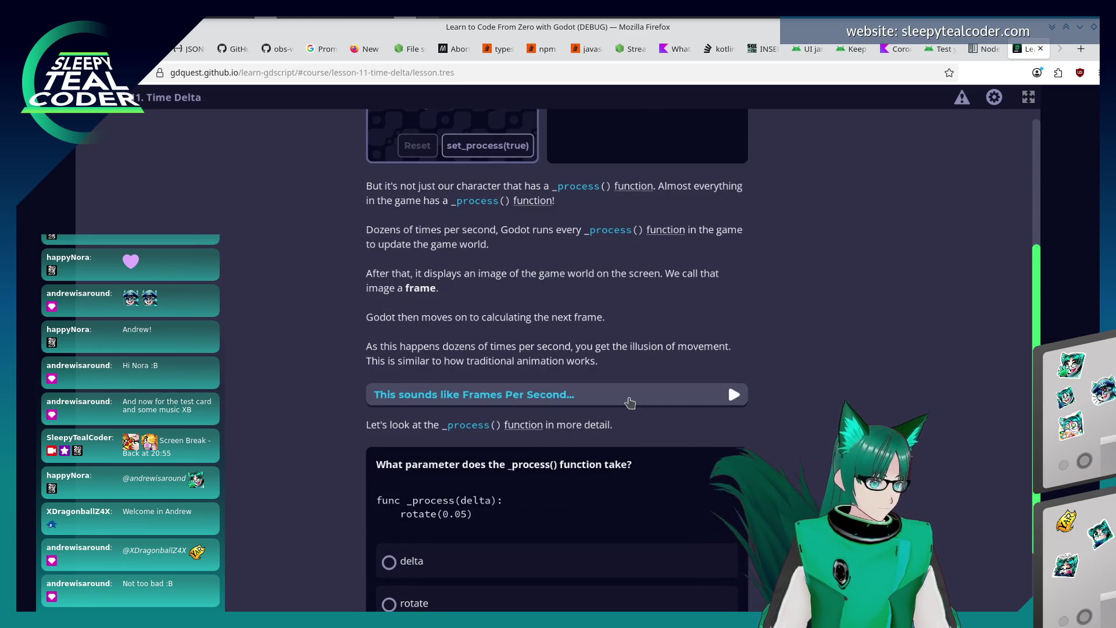
click(728, 389)
scroll(330, 436, down, 1)
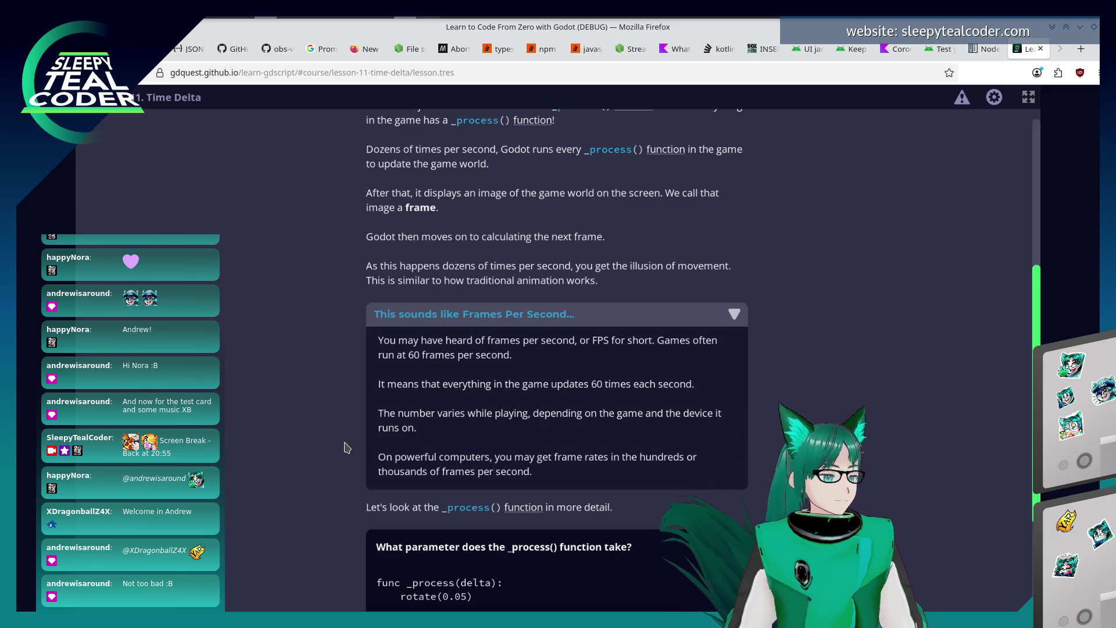
scroll(344, 446, down, 2)
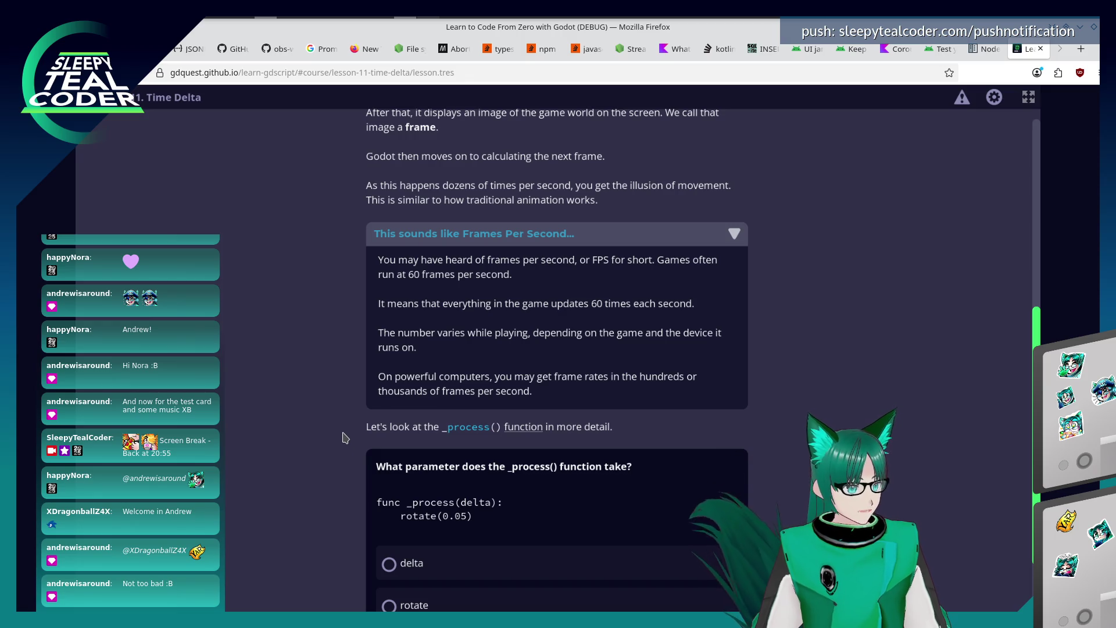
scroll(344, 444, down, 2)
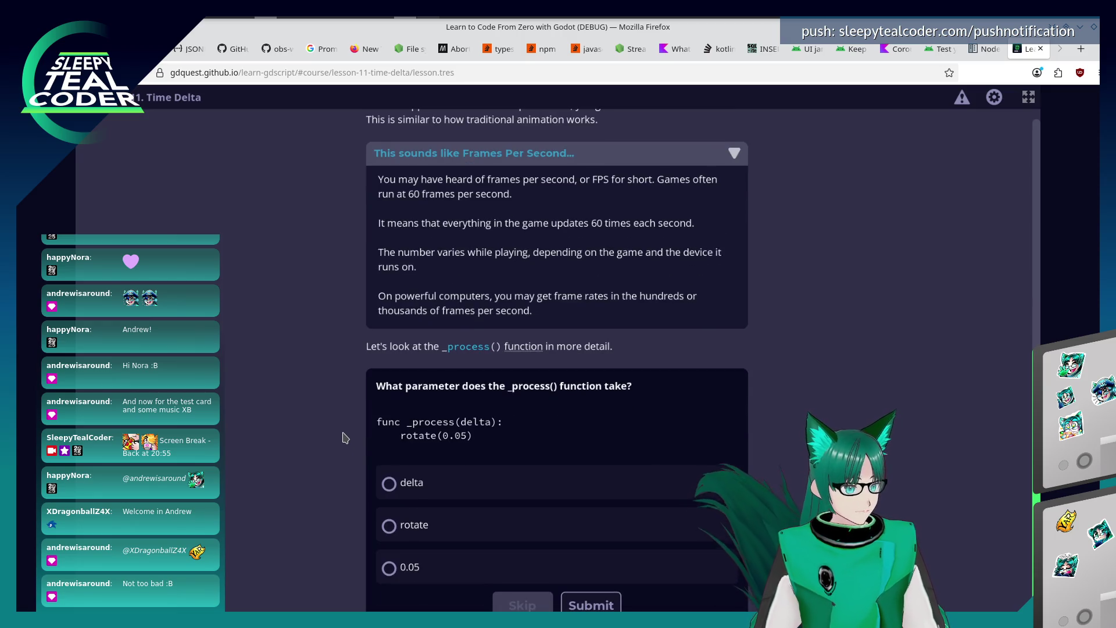
Answer the _process() parameter quiz with delta and submit it.
click(394, 483)
click(592, 606)
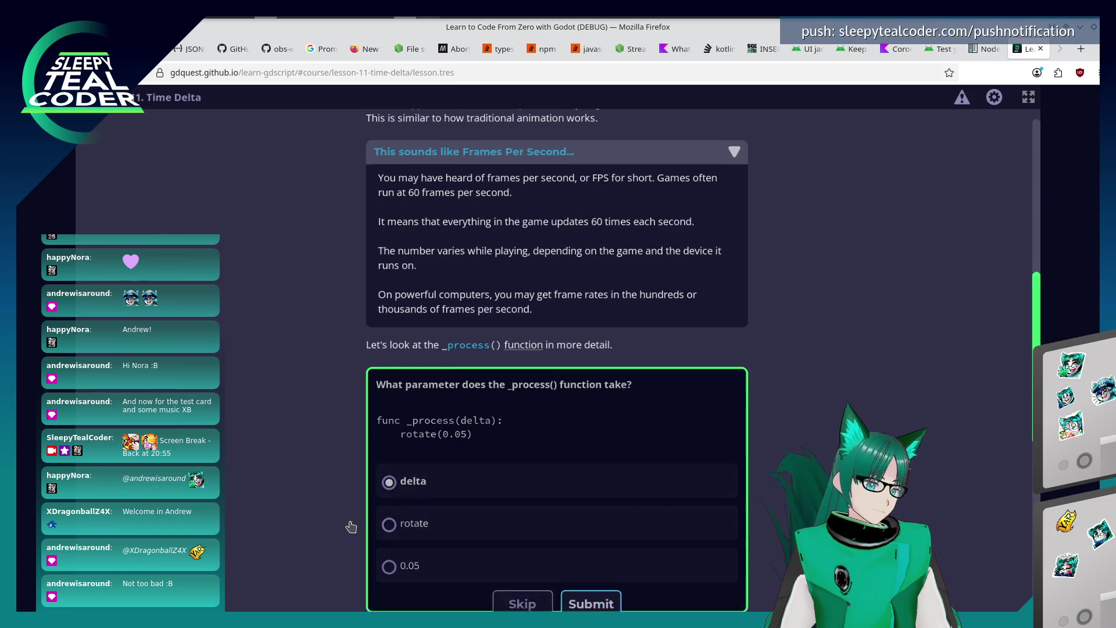
scroll(339, 445, down, 3)
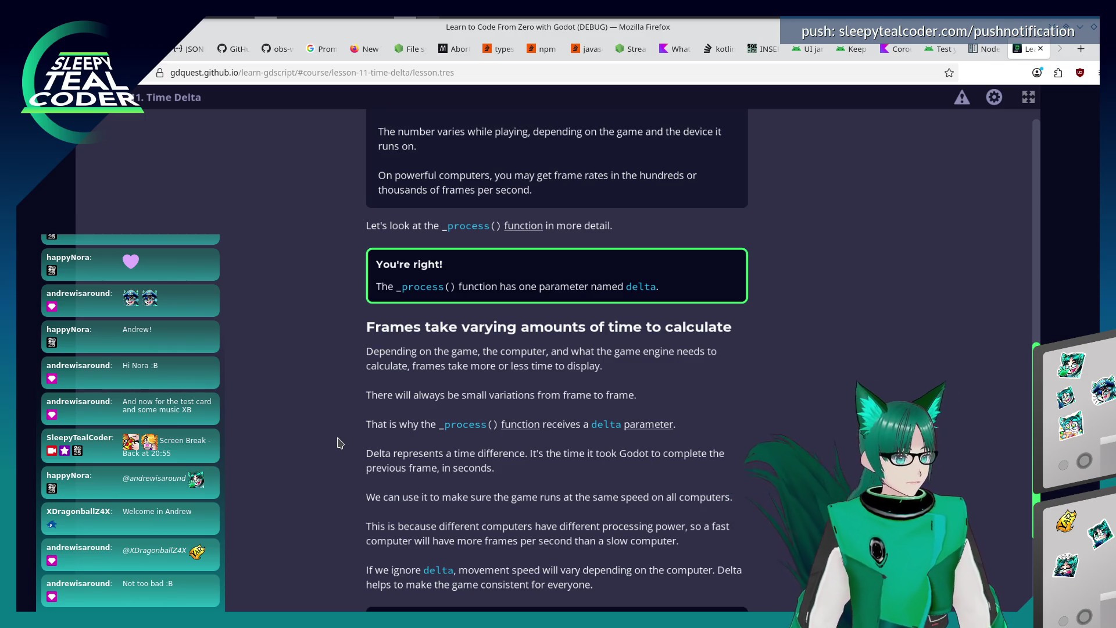
scroll(341, 442, down, 1)
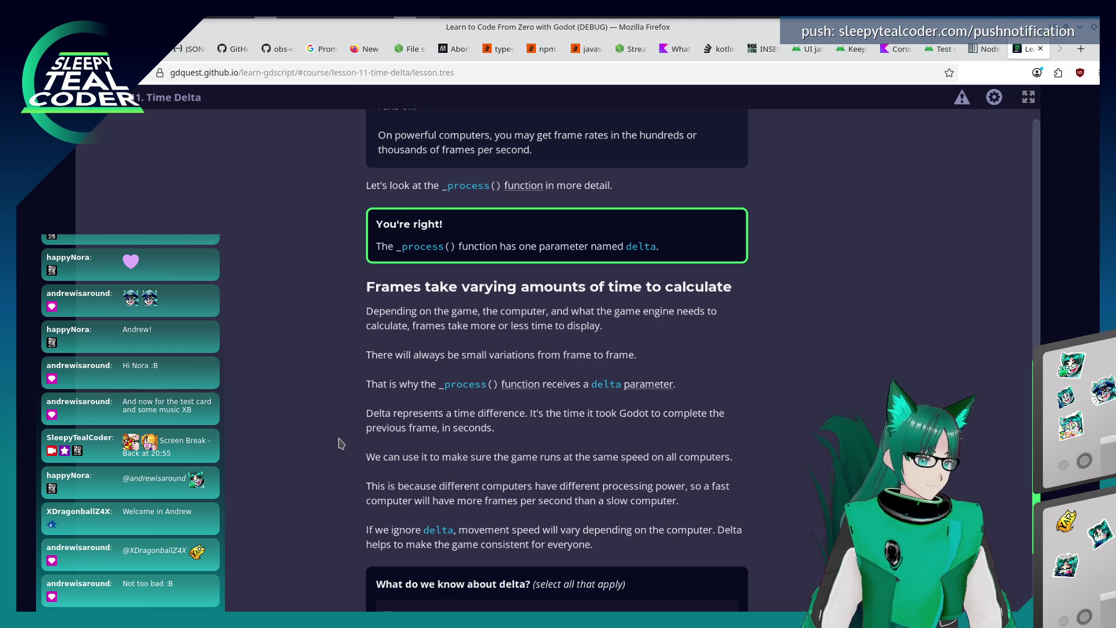
scroll(335, 433, down, 2)
scroll(338, 470, down, 1)
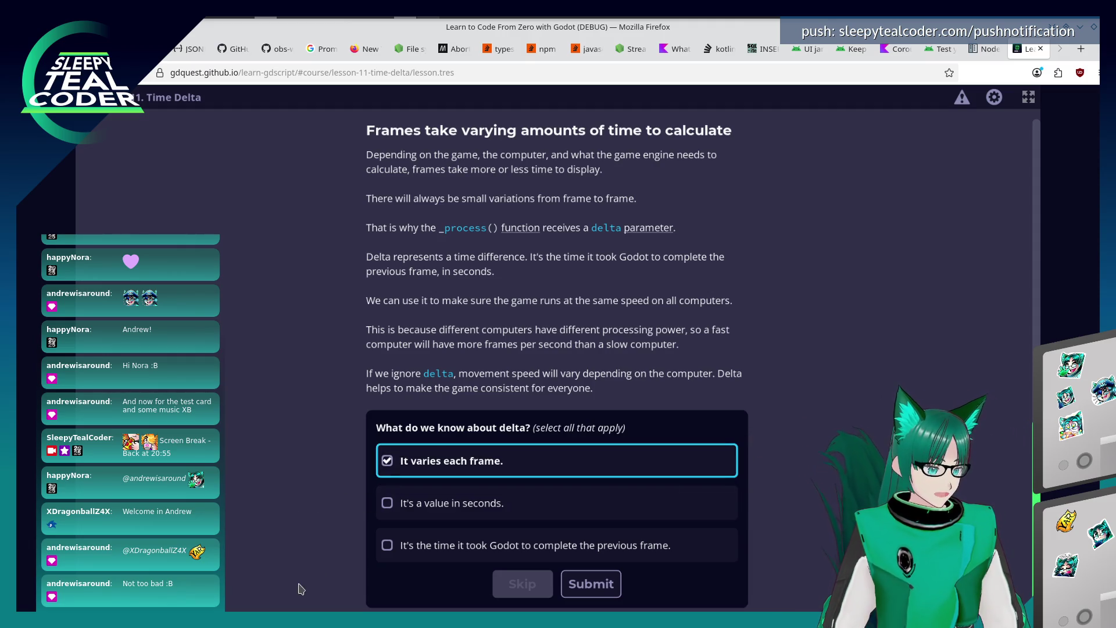
Tick delta is in seconds and is the previous frame's time, submit, then start the demo robot rotating.
click(387, 502)
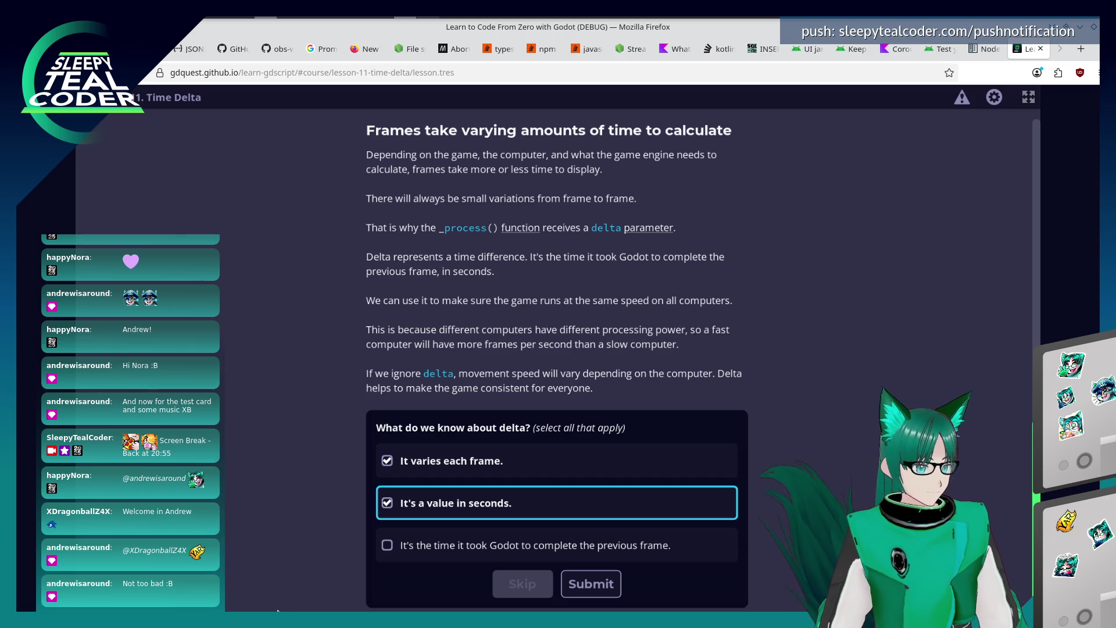
click(416, 560)
click(585, 585)
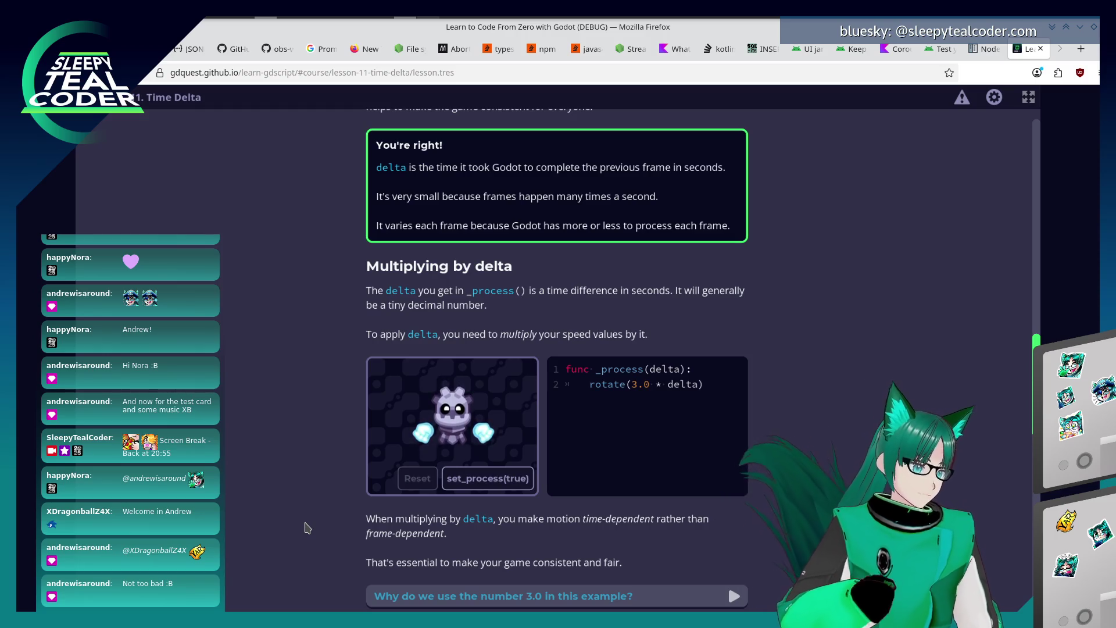
click(467, 487)
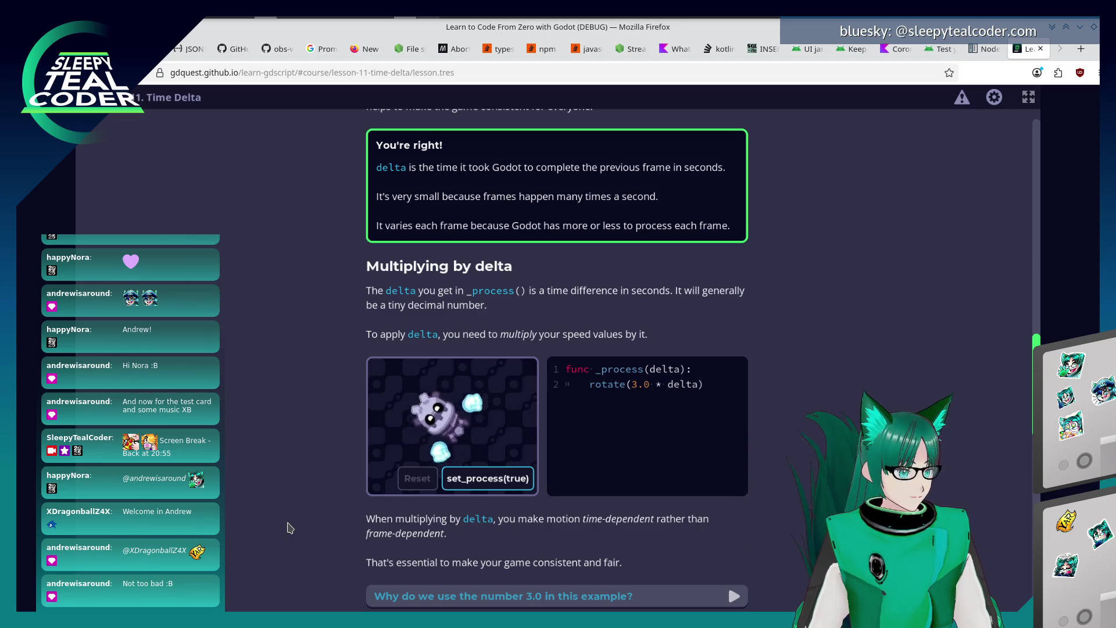
scroll(402, 523, down, 2)
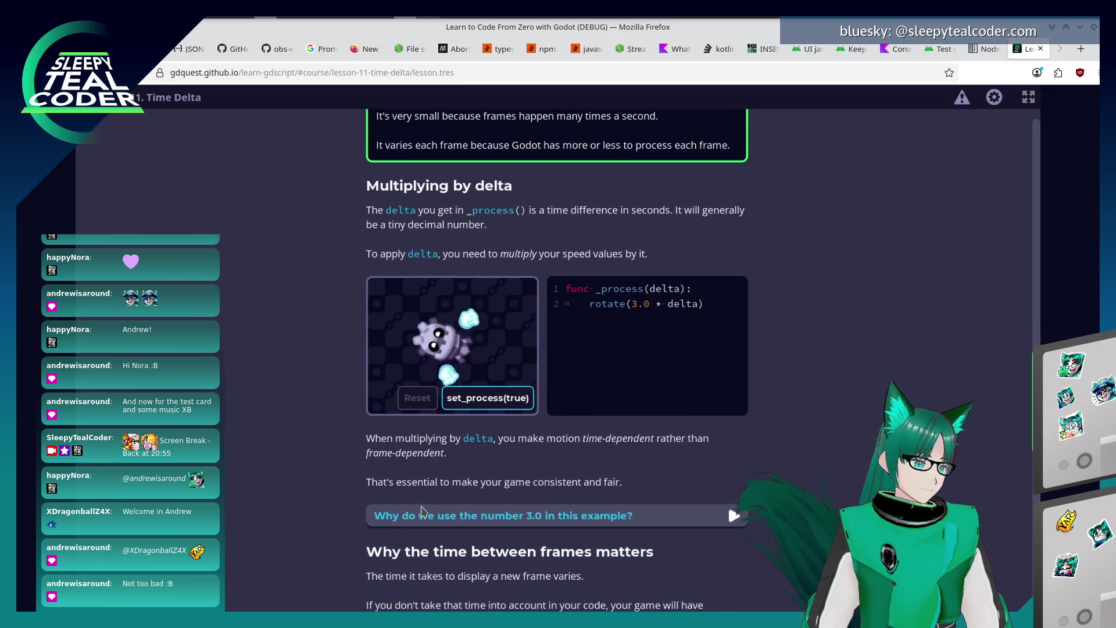
Expand the 'Why do we use the number 3.0 in this example?' explanation.
click(405, 517)
scroll(337, 532, down, 3)
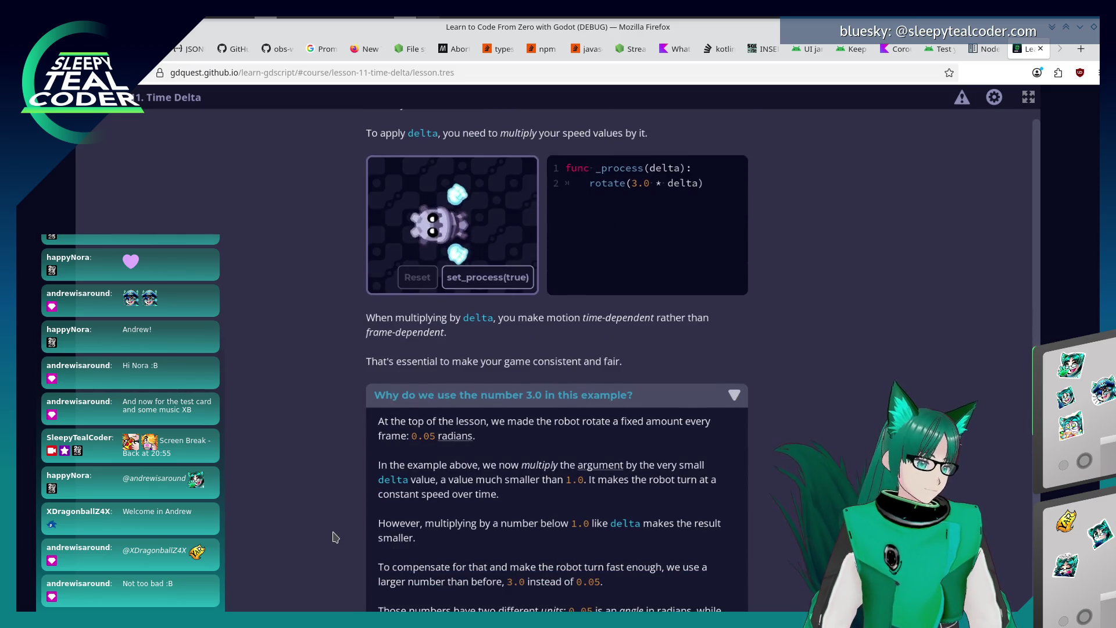
scroll(331, 533, down, 2)
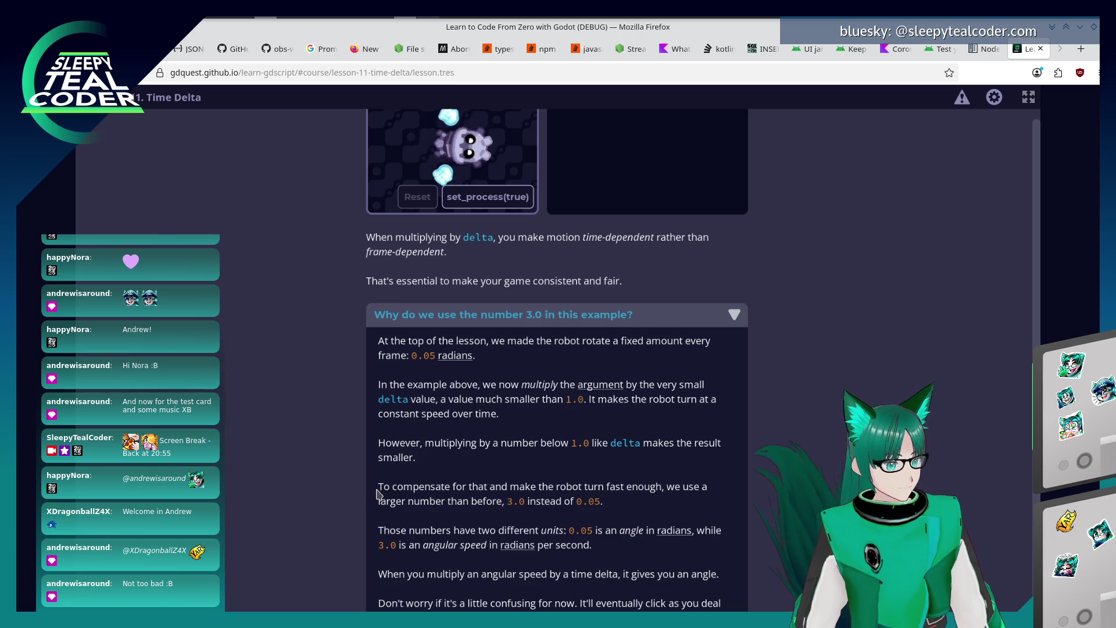
scroll(378, 495, down, 2)
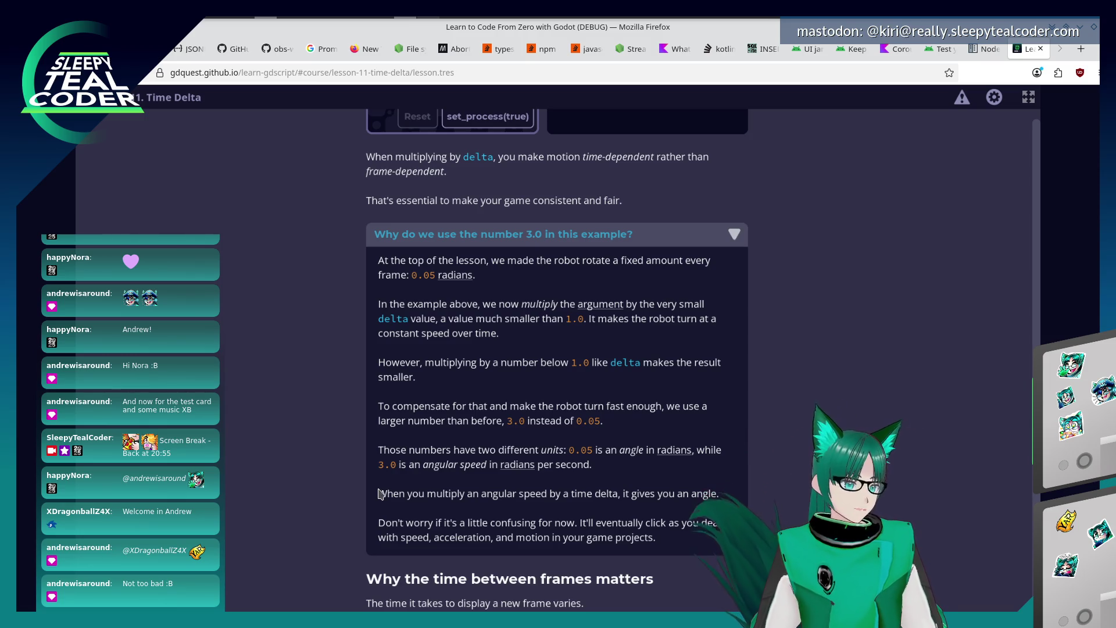
scroll(417, 451, down, 3)
scroll(417, 452, down, 2)
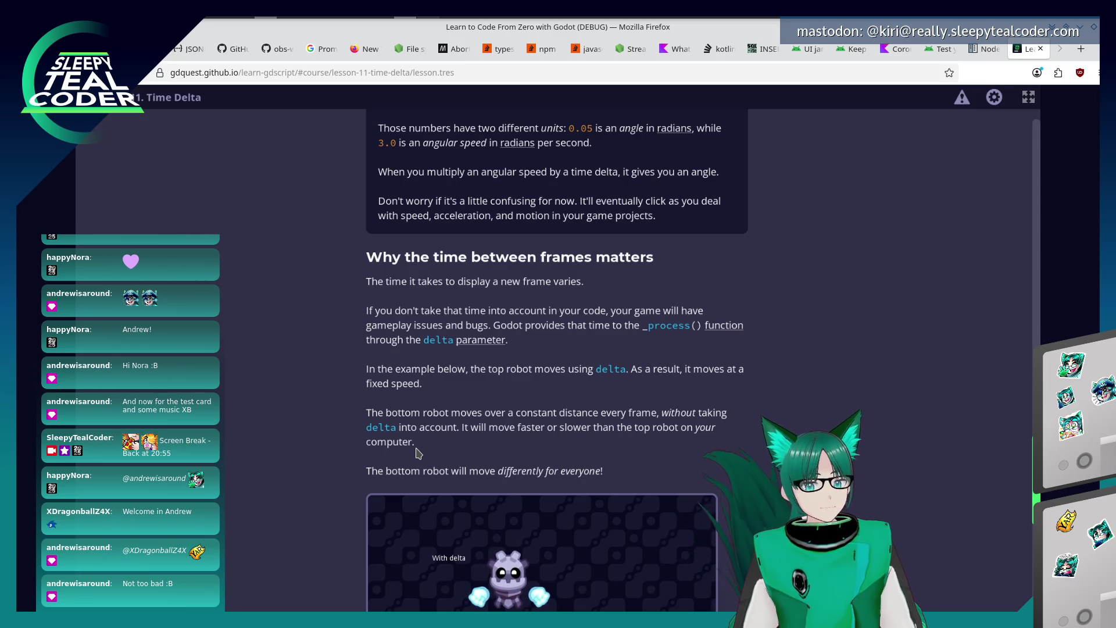
scroll(416, 452, down, 4)
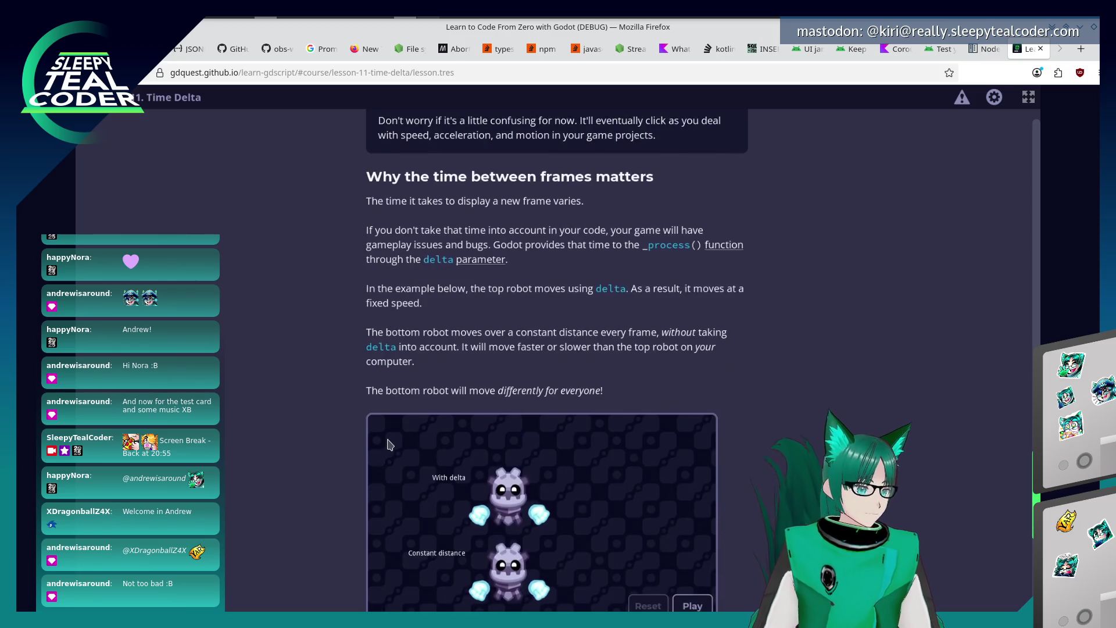
Play the with-delta versus constant-distance two-robot speed comparison.
click(683, 487)
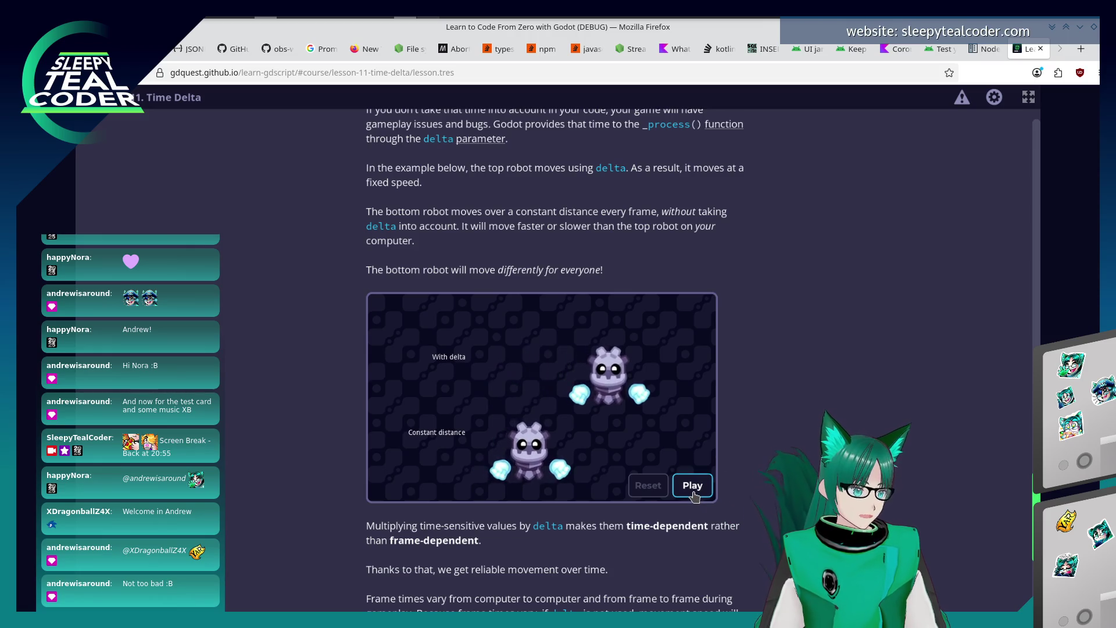
scroll(714, 485, down, 2)
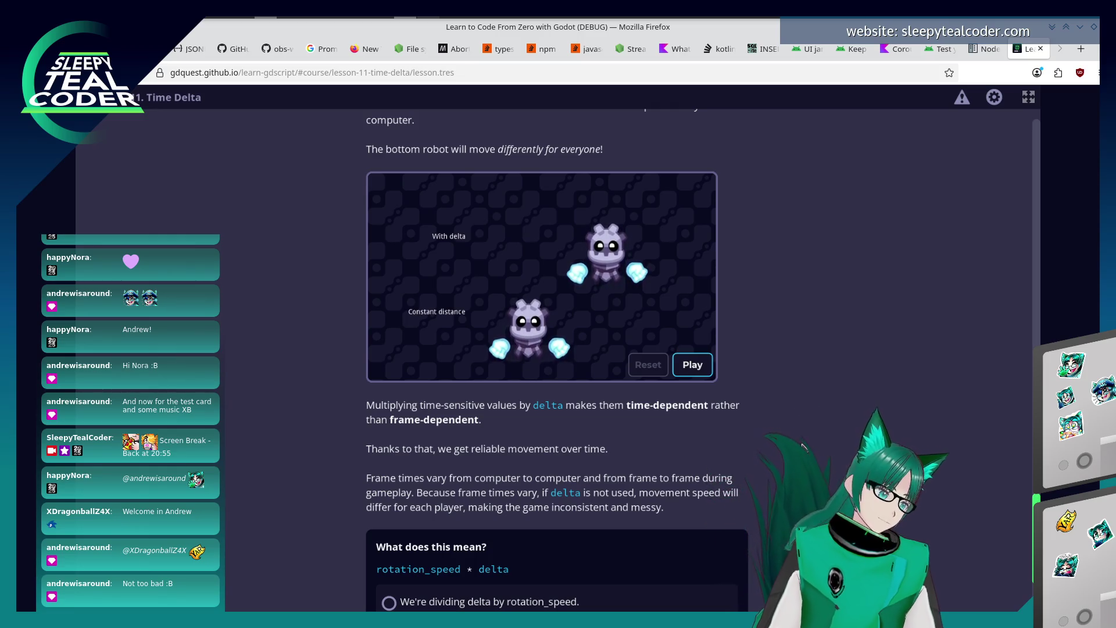
scroll(740, 464, down, 3)
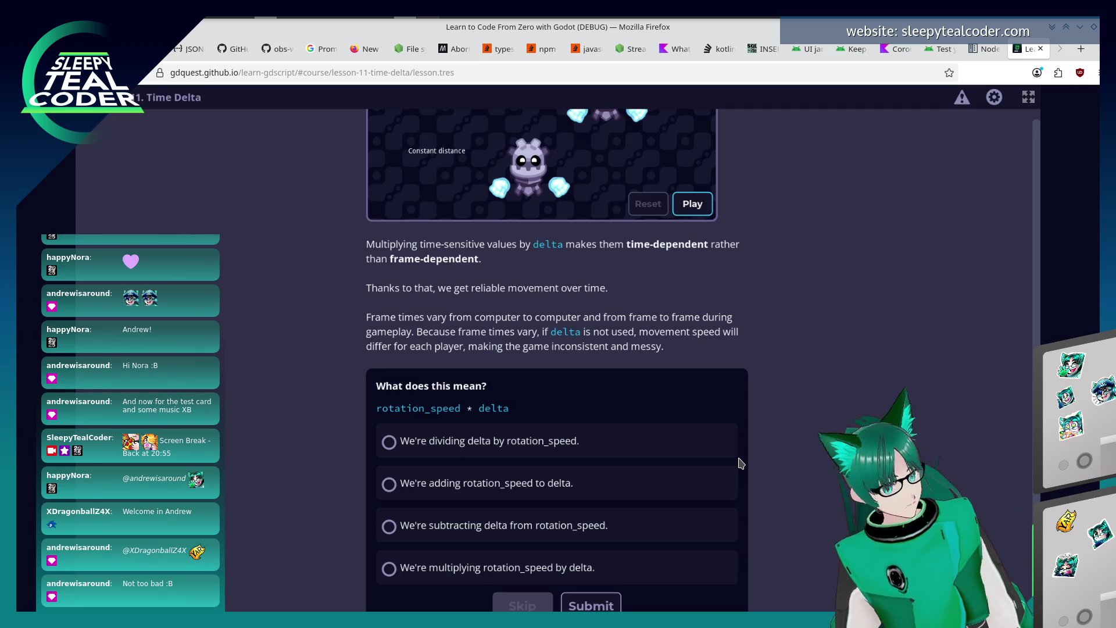
Submit 'We're multiplying rotation_speed by delta' and enter the Rotating Using Delta practice.
click(591, 565)
click(590, 606)
scroll(574, 555, down, 1)
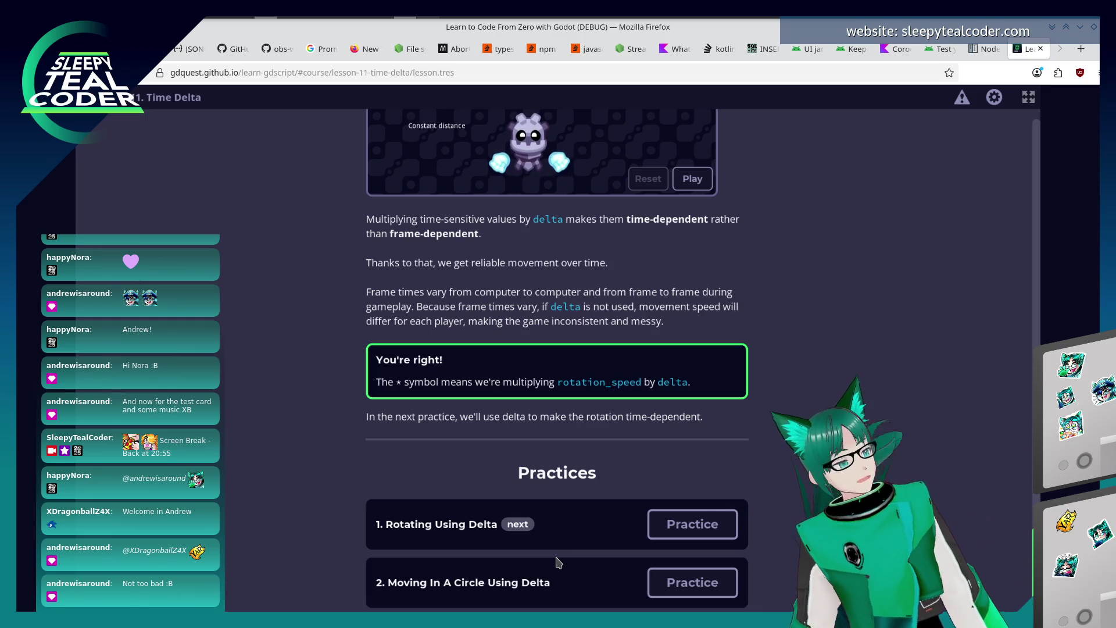
click(693, 523)
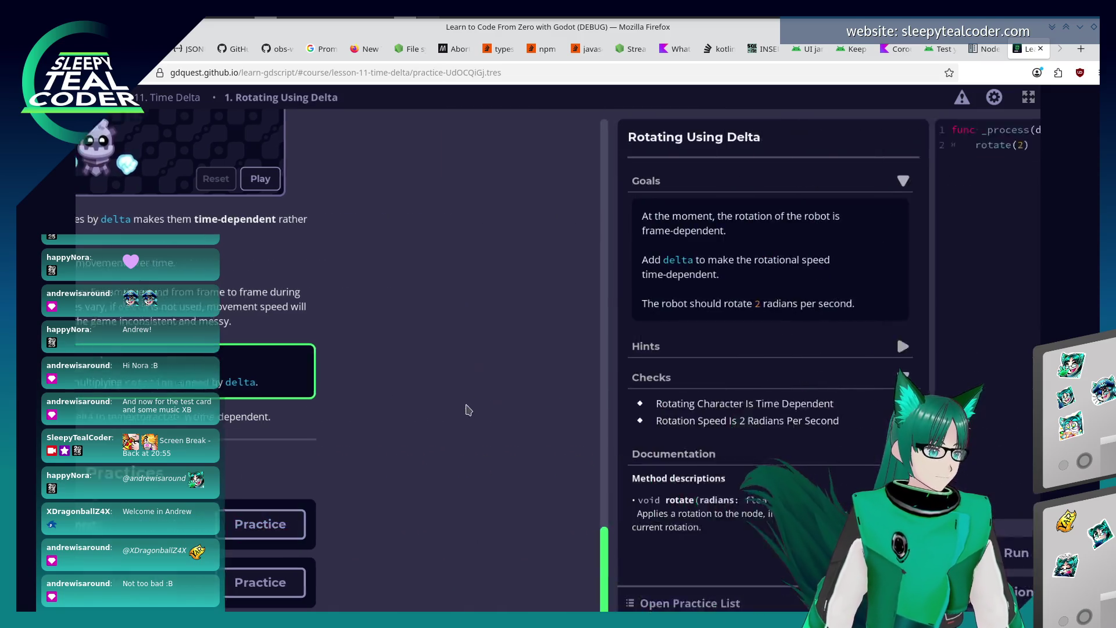
Change the call to rotate(2 * delta) and run it to pass the practice.
click(488, 253)
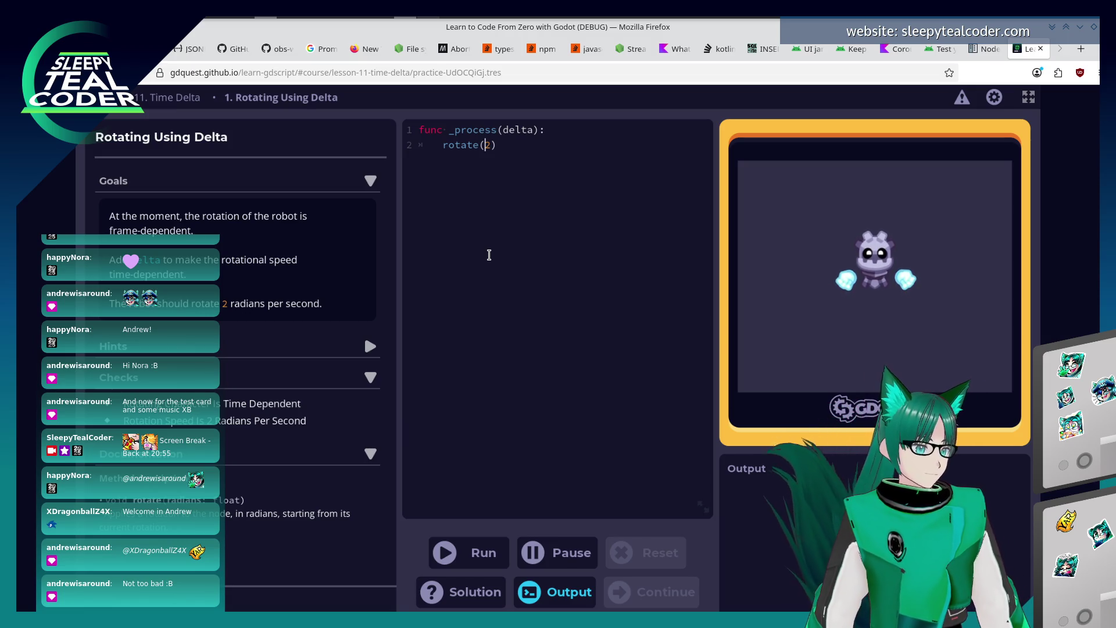
text(* delta)
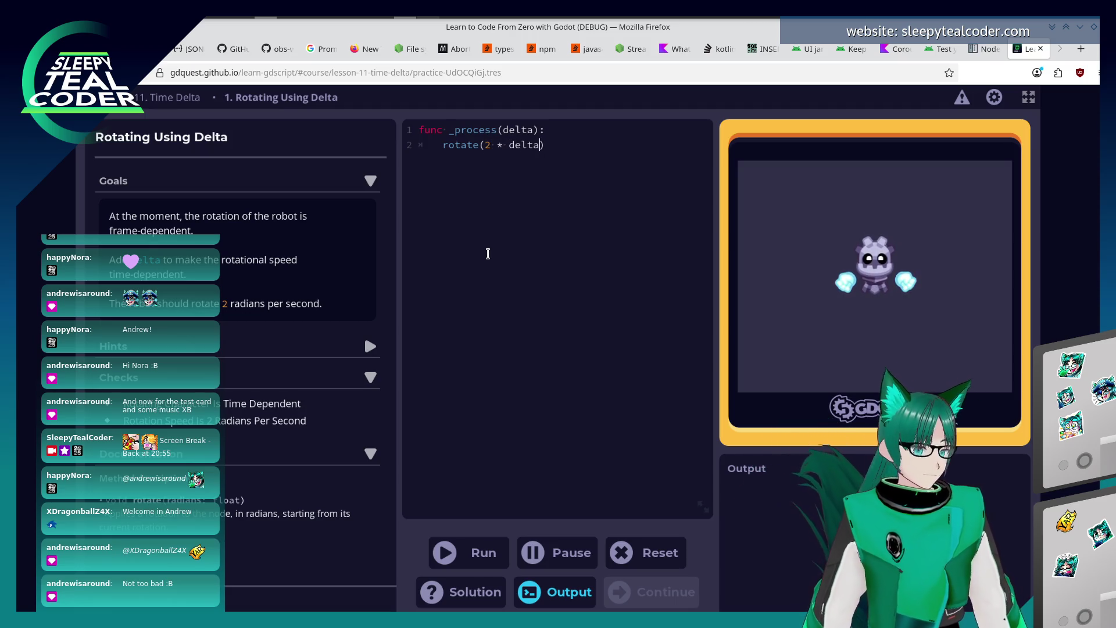
click(484, 553)
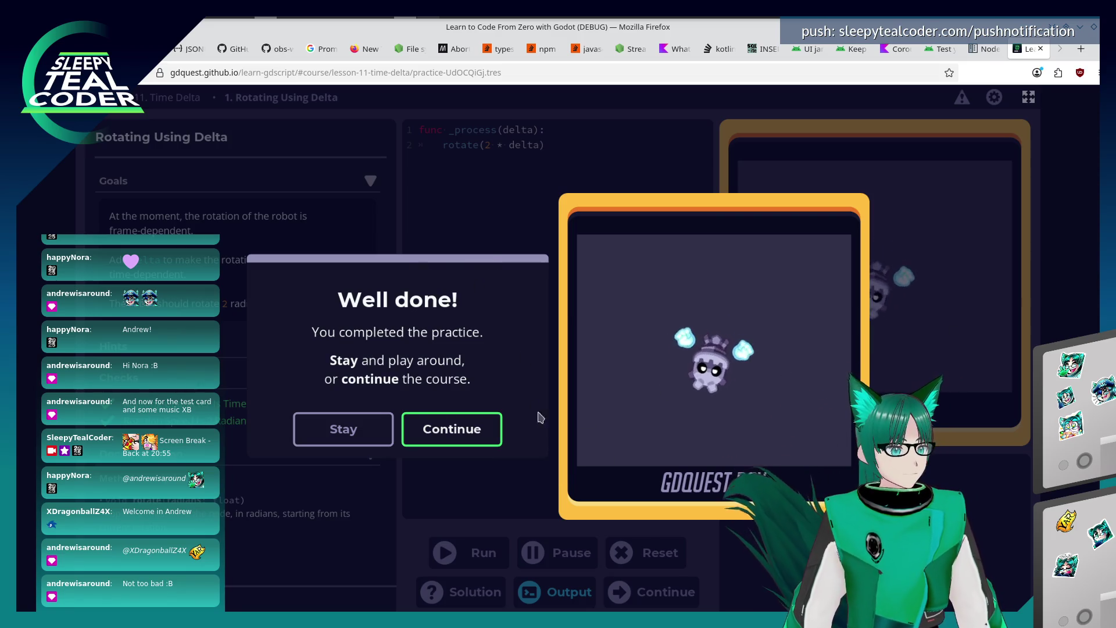
click(429, 433)
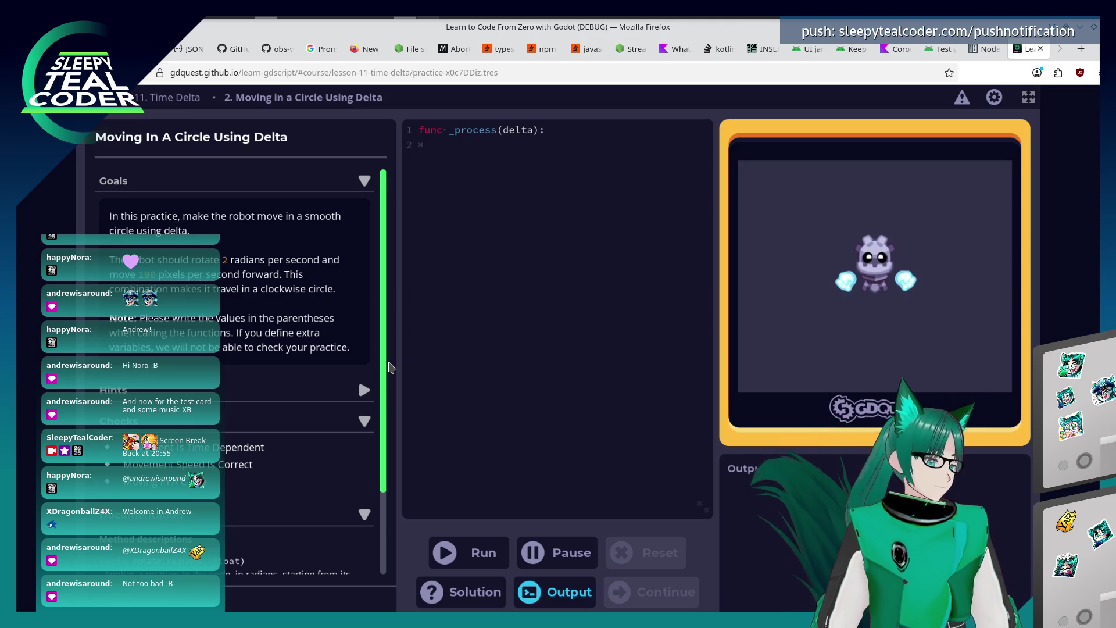
scroll(331, 447, down, 2)
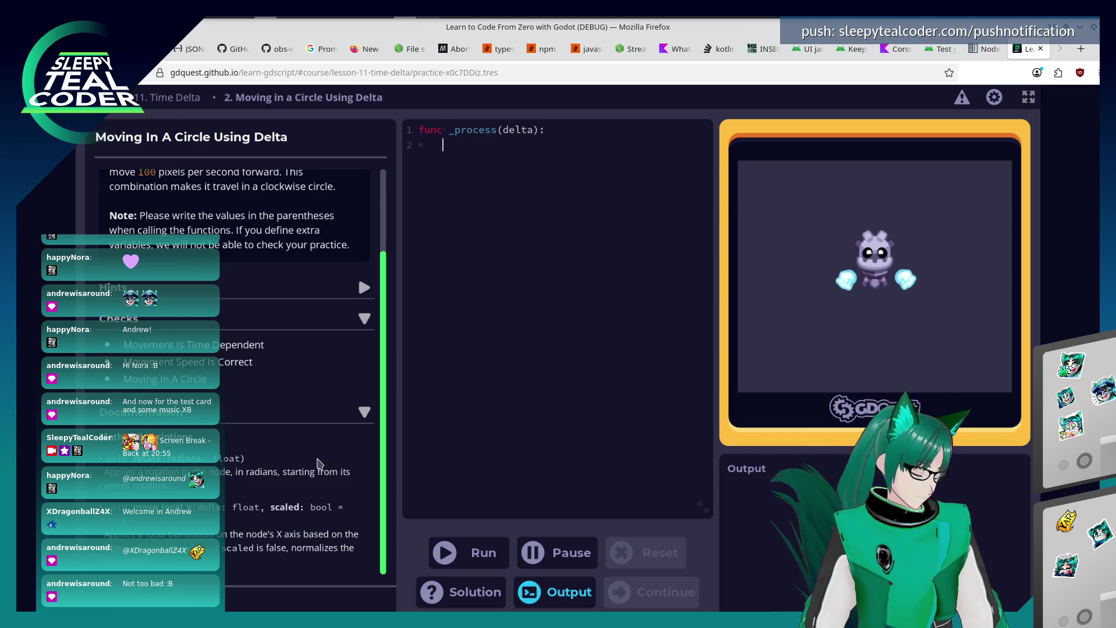
scroll(314, 471, up, 2)
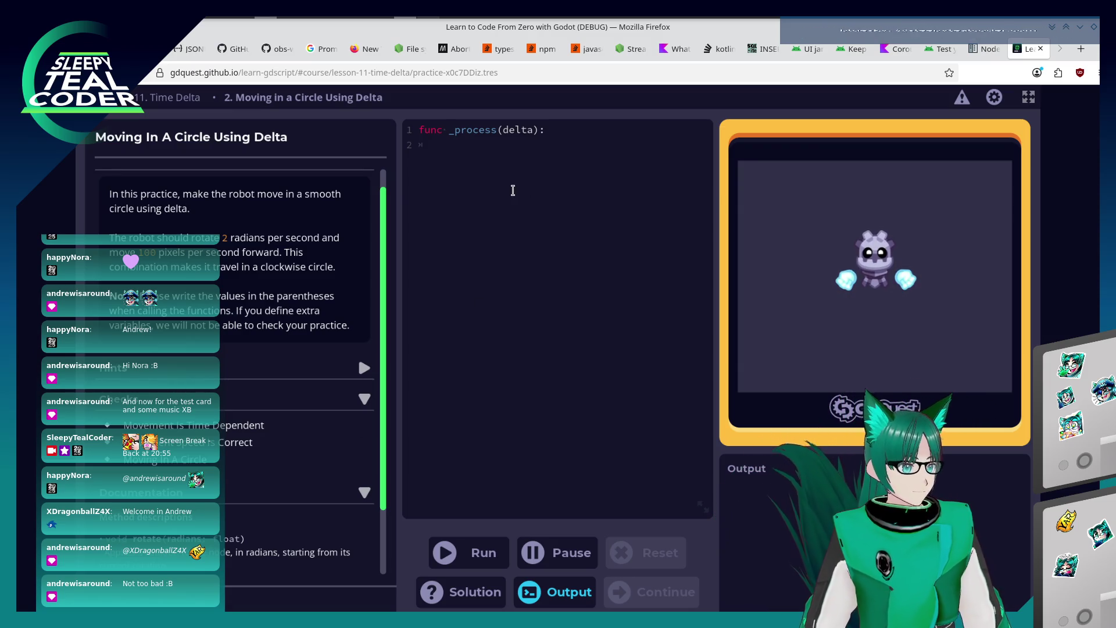
text(rotate(2)
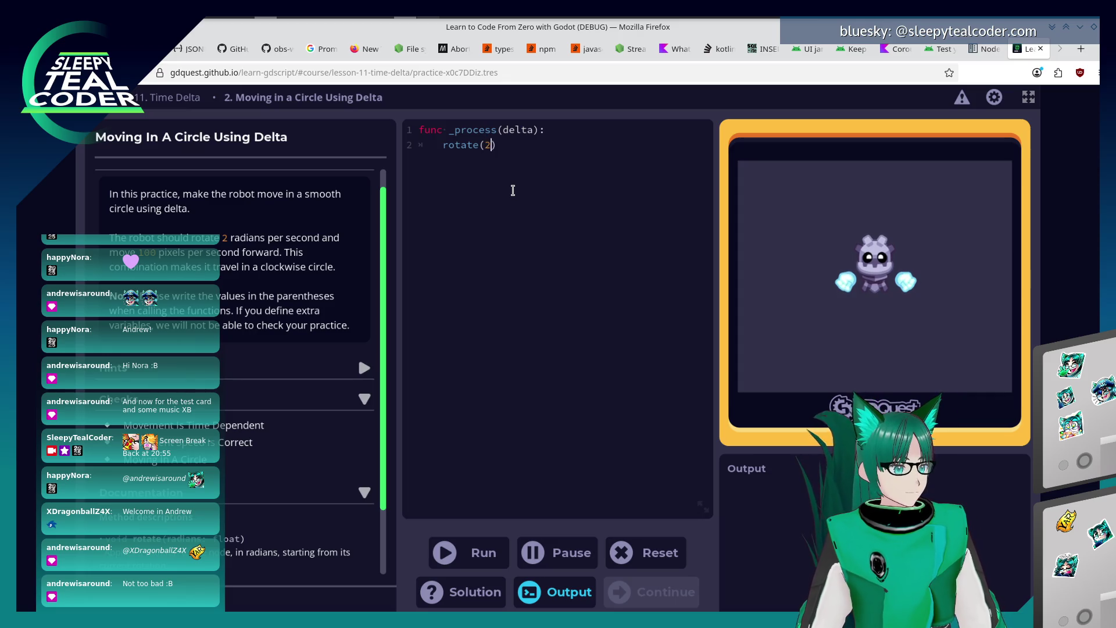
text( * d)
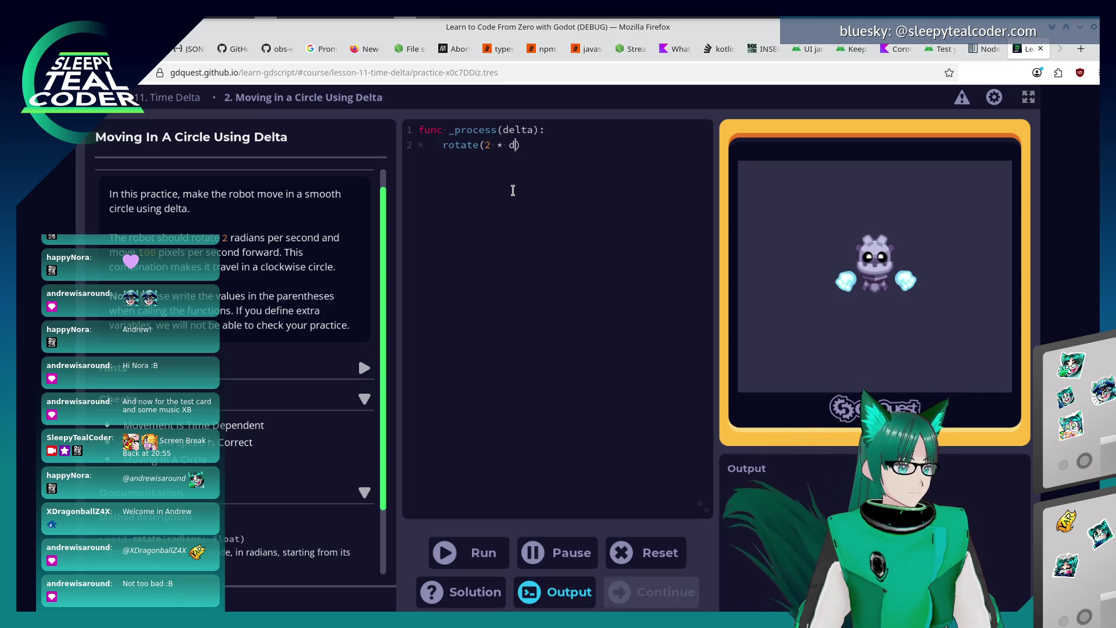
text(elta))
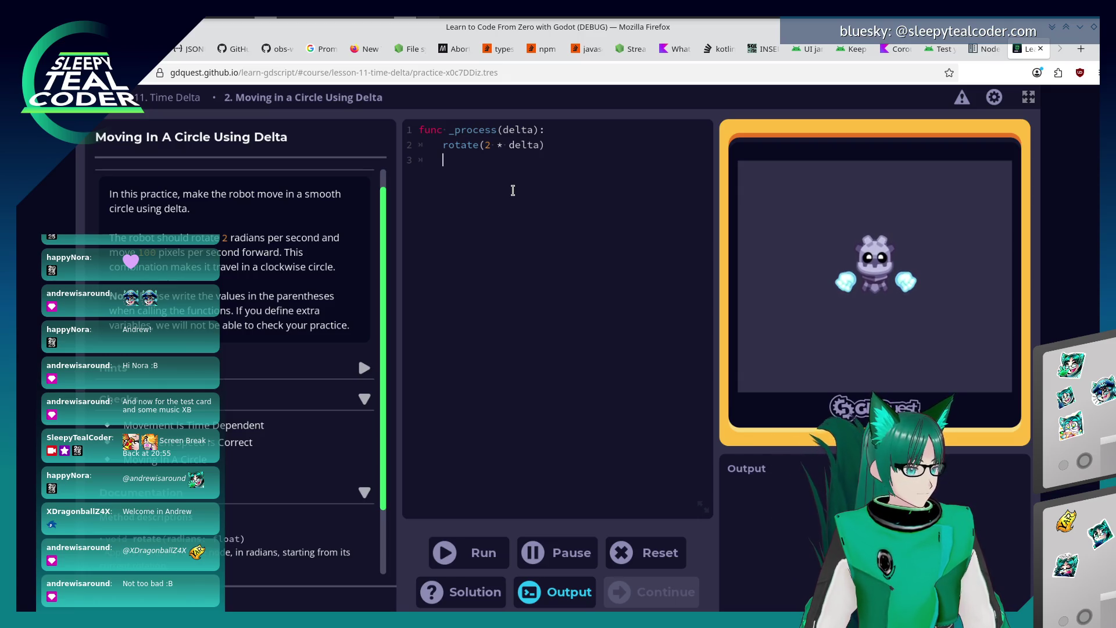
scroll(364, 358, down, 2)
text(move_local_x)
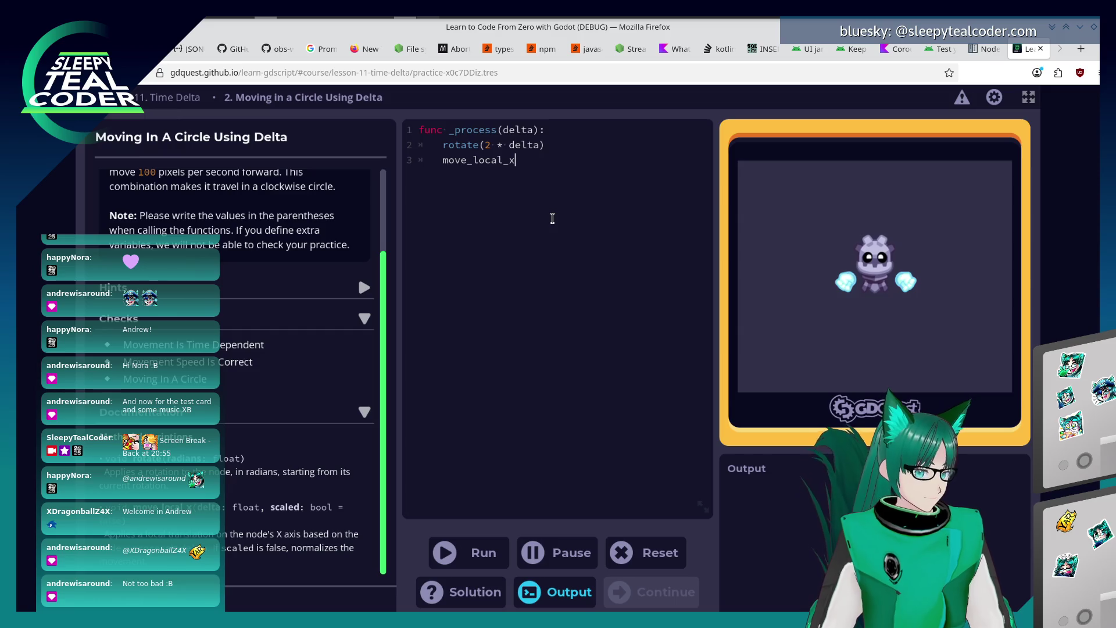
text(()
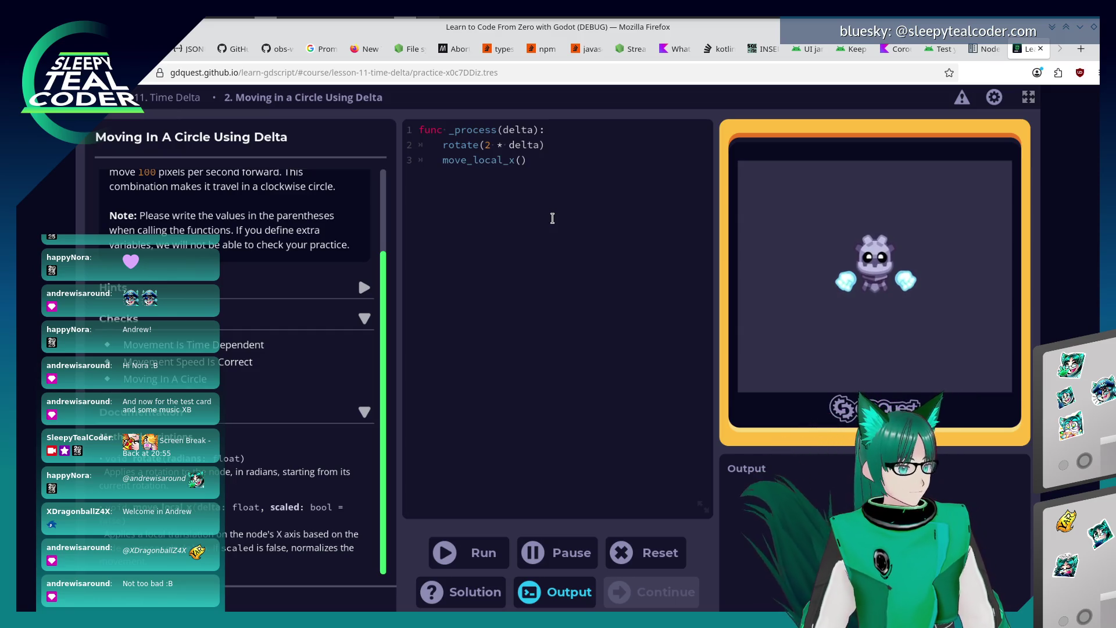
text(del)
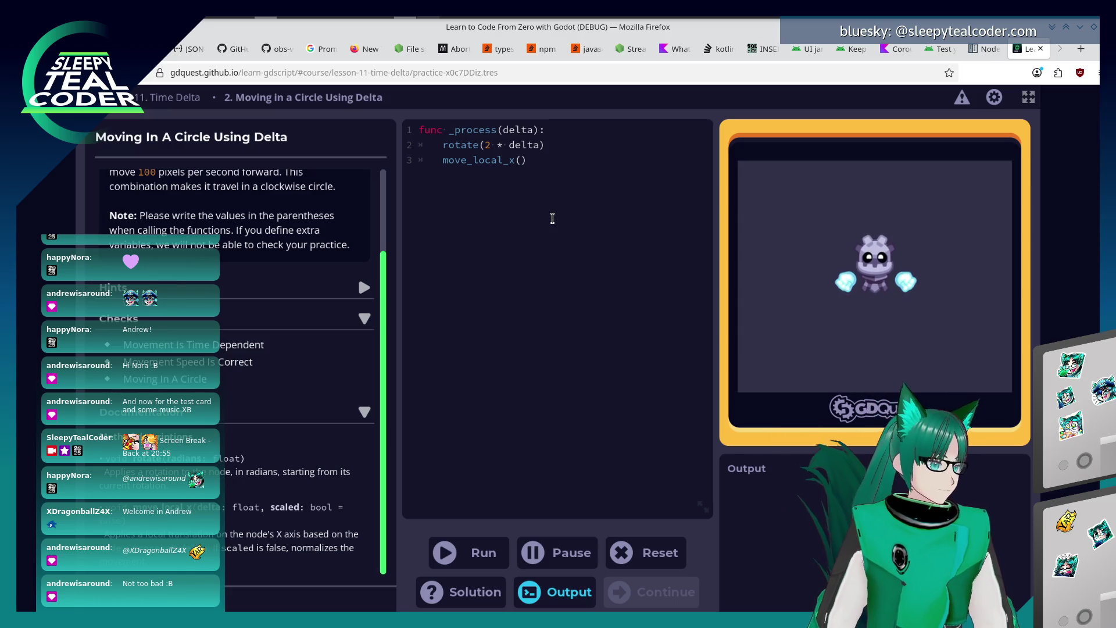
scroll(277, 253, up, 2)
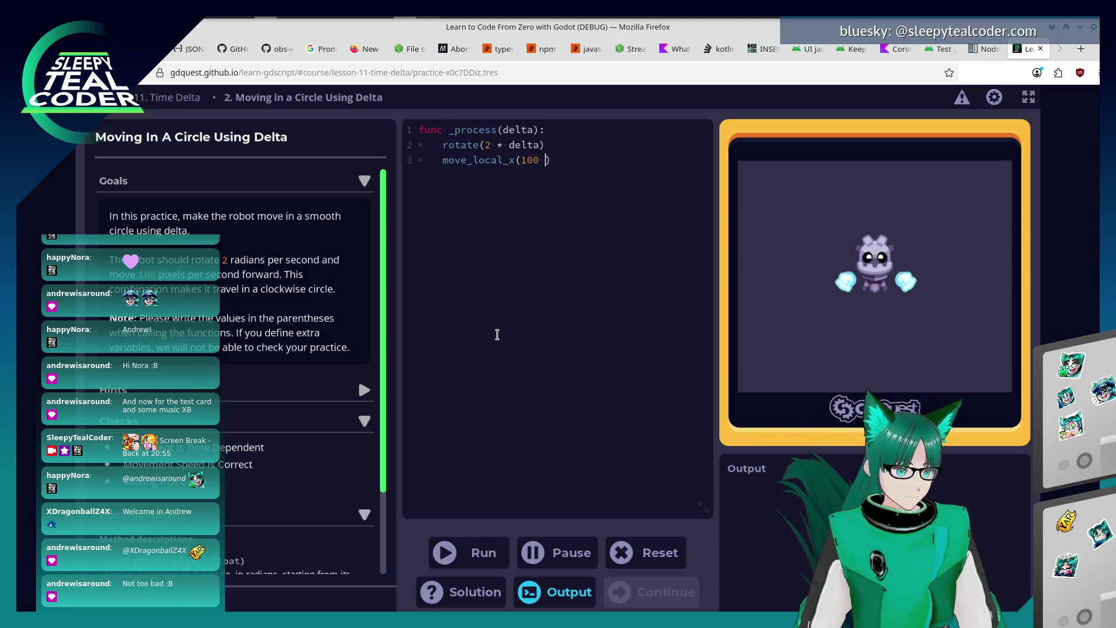
text(* delta)
text(, )
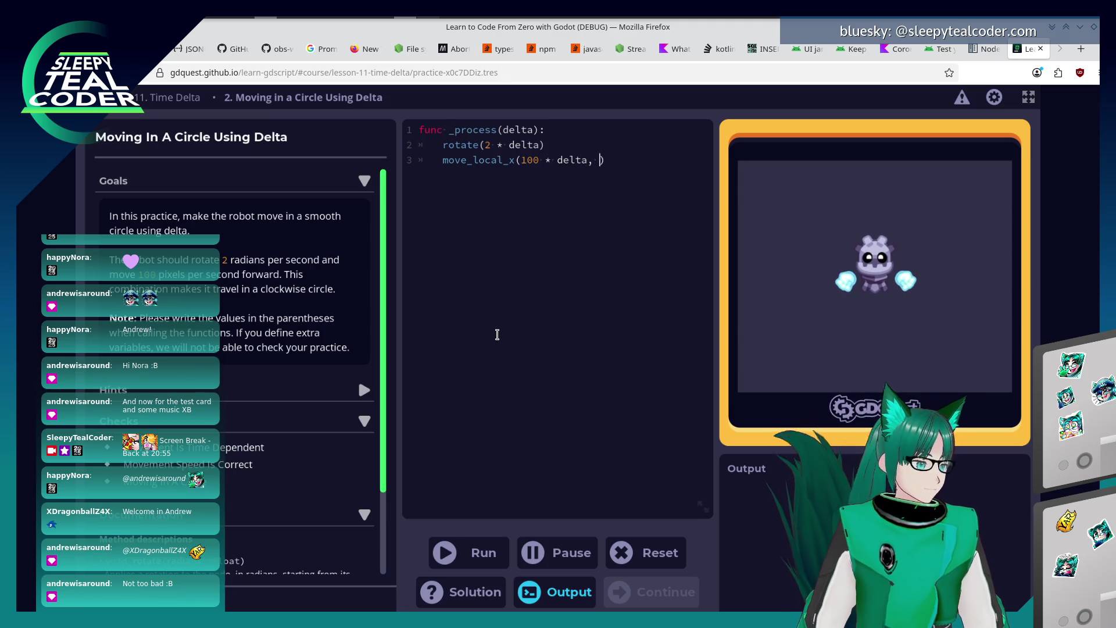
text(false)
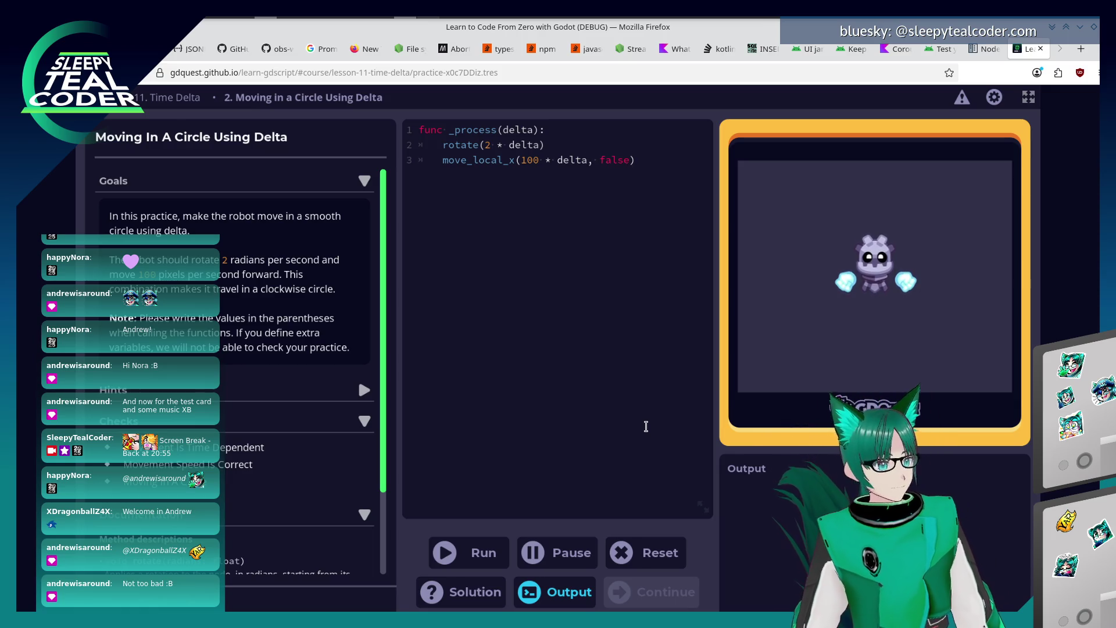
Run rotate(2 * delta) with move_local_x(100 * delta, false) to check the circle movement.
click(477, 565)
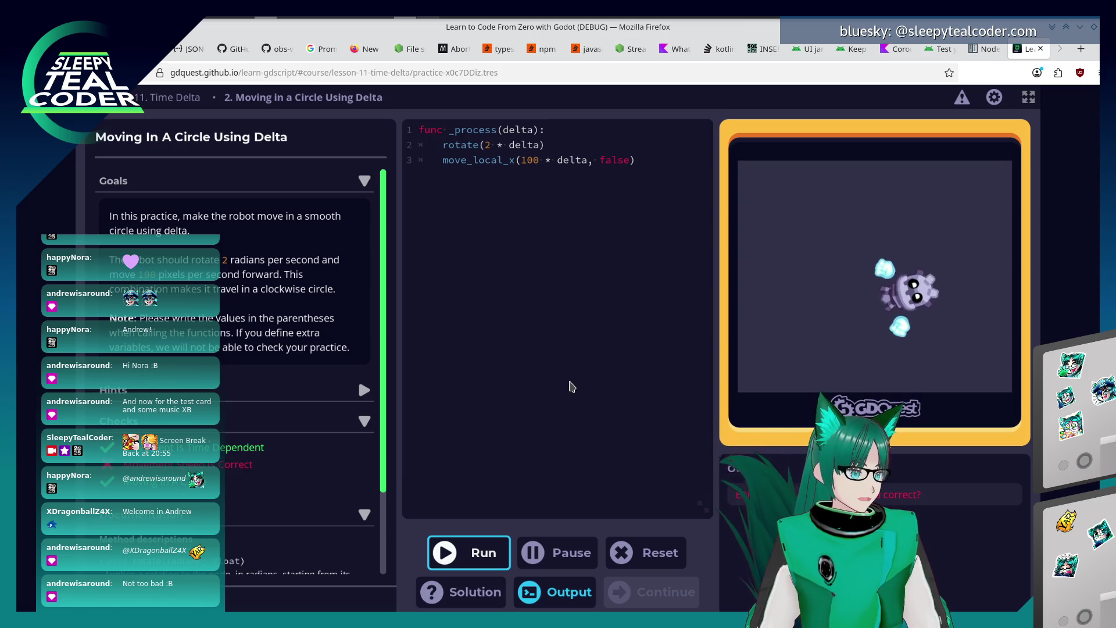
scroll(304, 457, down, 2)
scroll(305, 458, up, 1)
scroll(304, 458, up, 1)
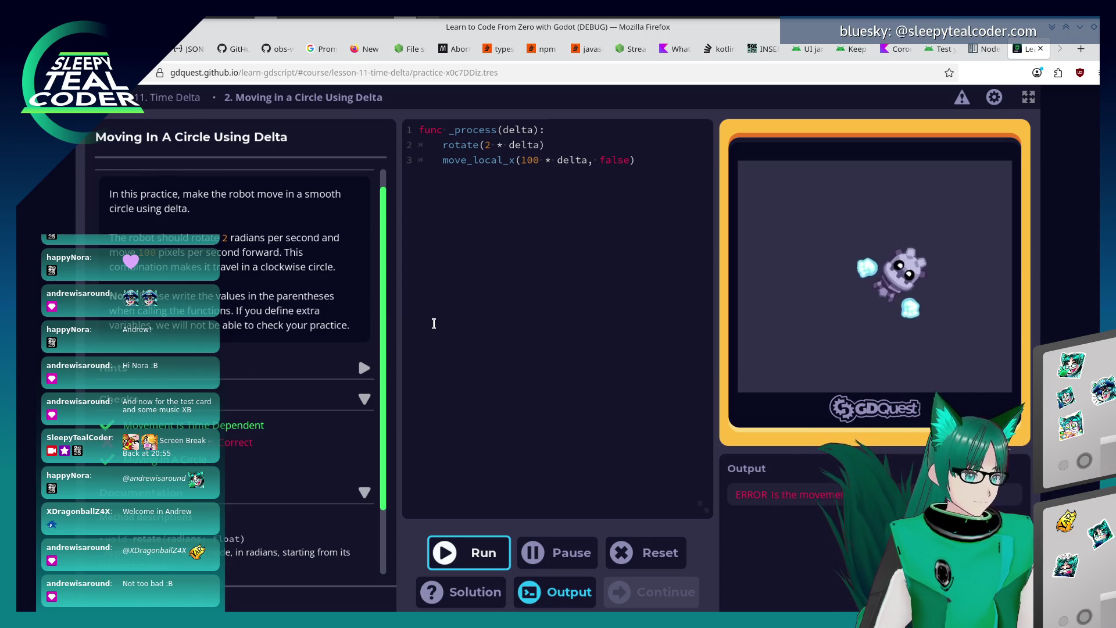
Swap the * on line 3 for / and run the division version.
click(551, 160)
key(BackSpace)
text(/)
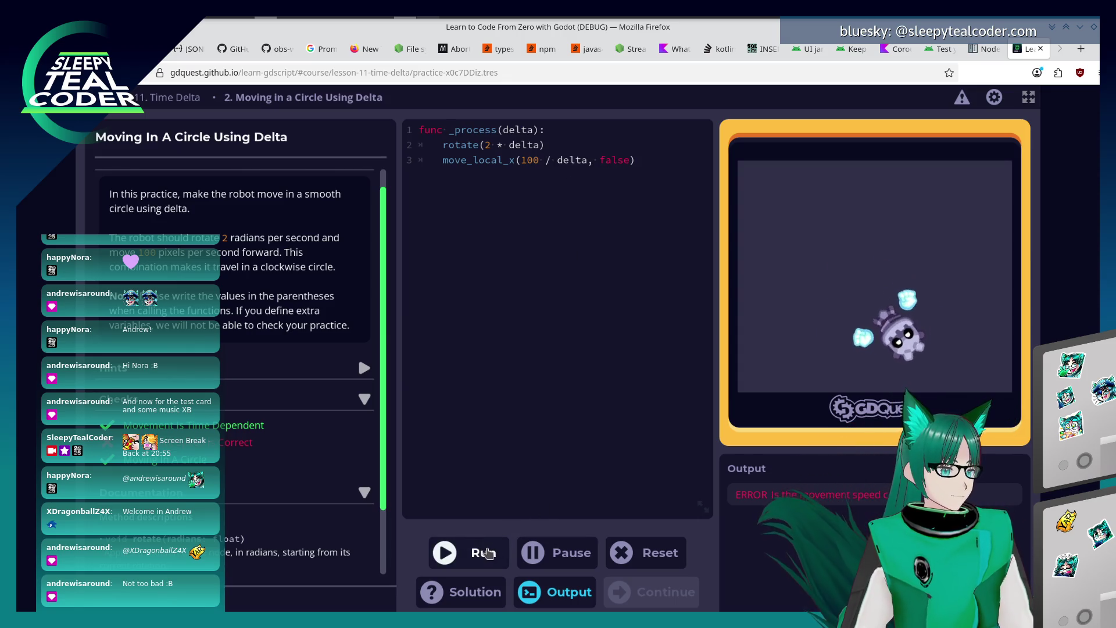
click(486, 553)
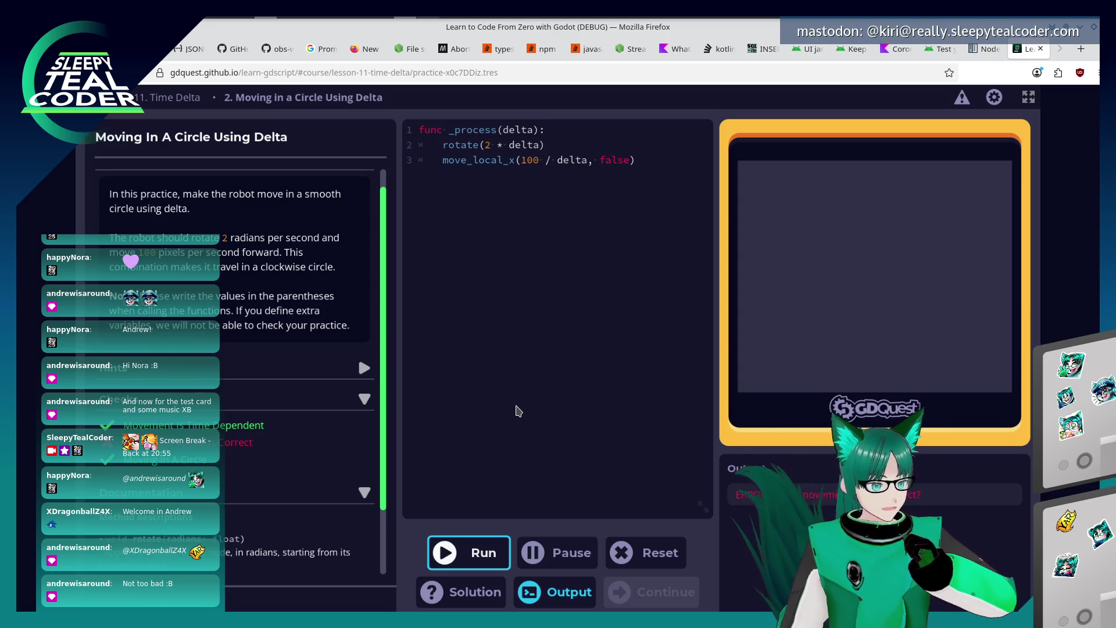
Change line 3 to move_local_x(delta, false) and run it.
click(588, 163)
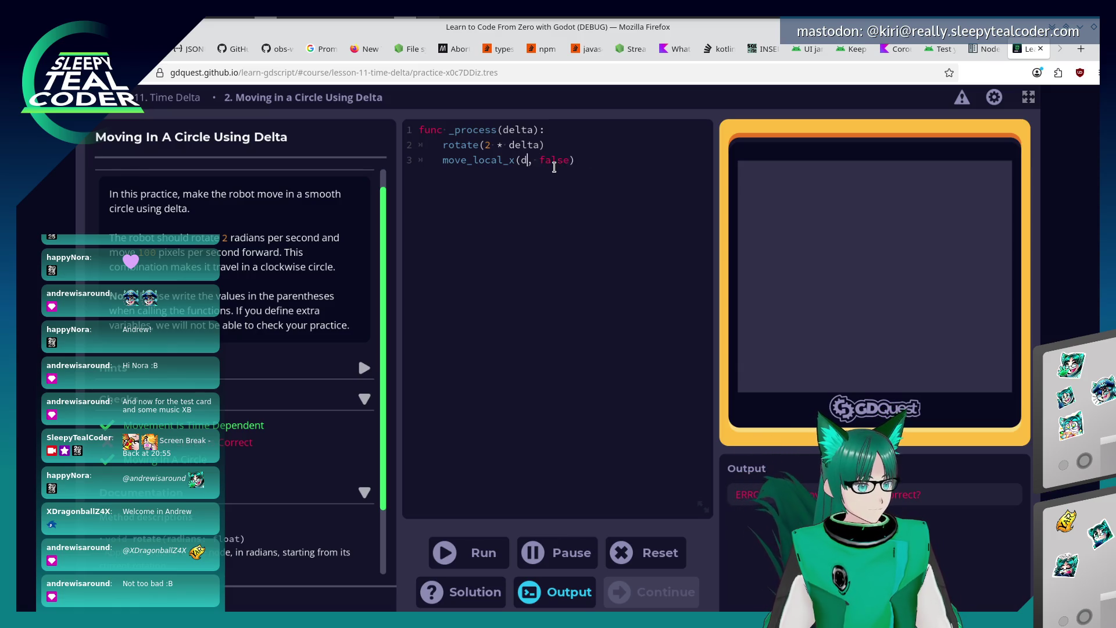
text(elta)
click(480, 545)
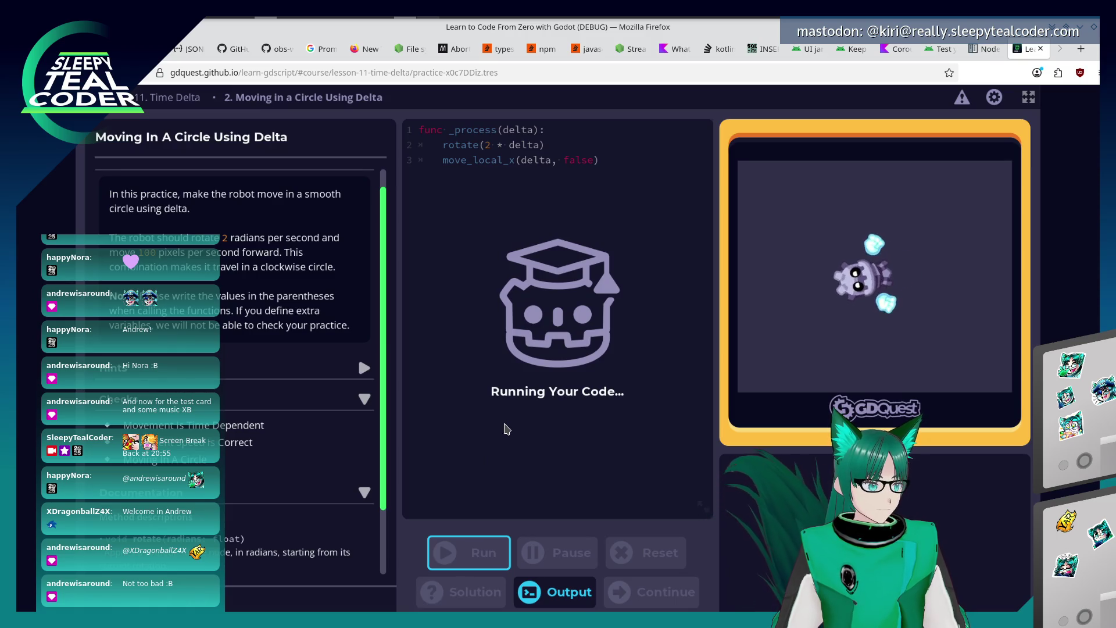
Reveal Hint 1 for the circle practice, then hide the hints again.
click(354, 368)
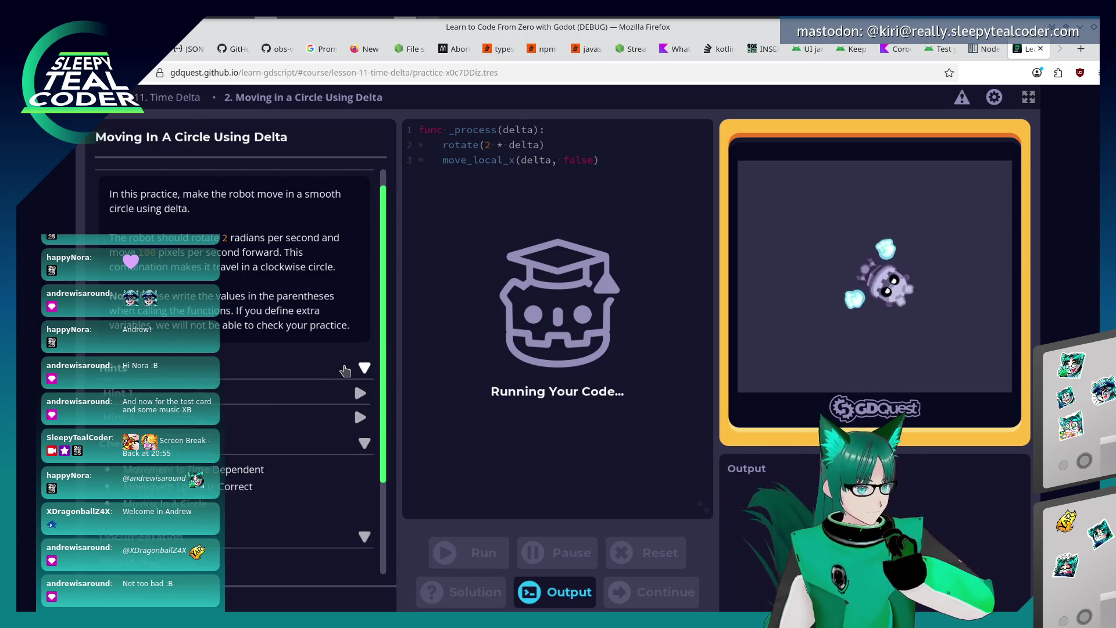
click(347, 400)
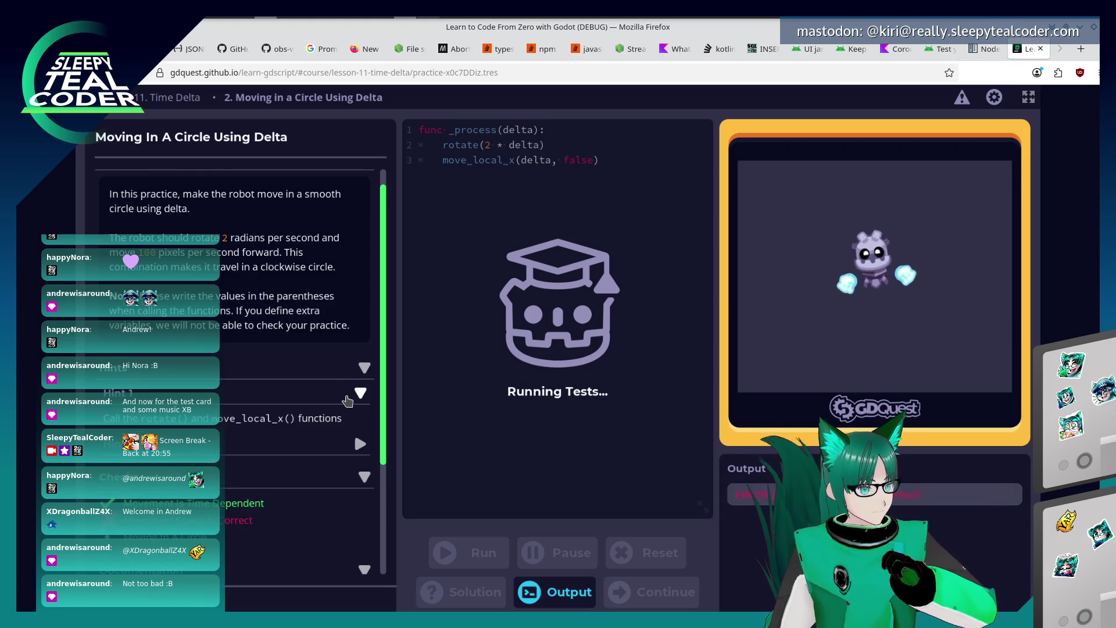
click(342, 422)
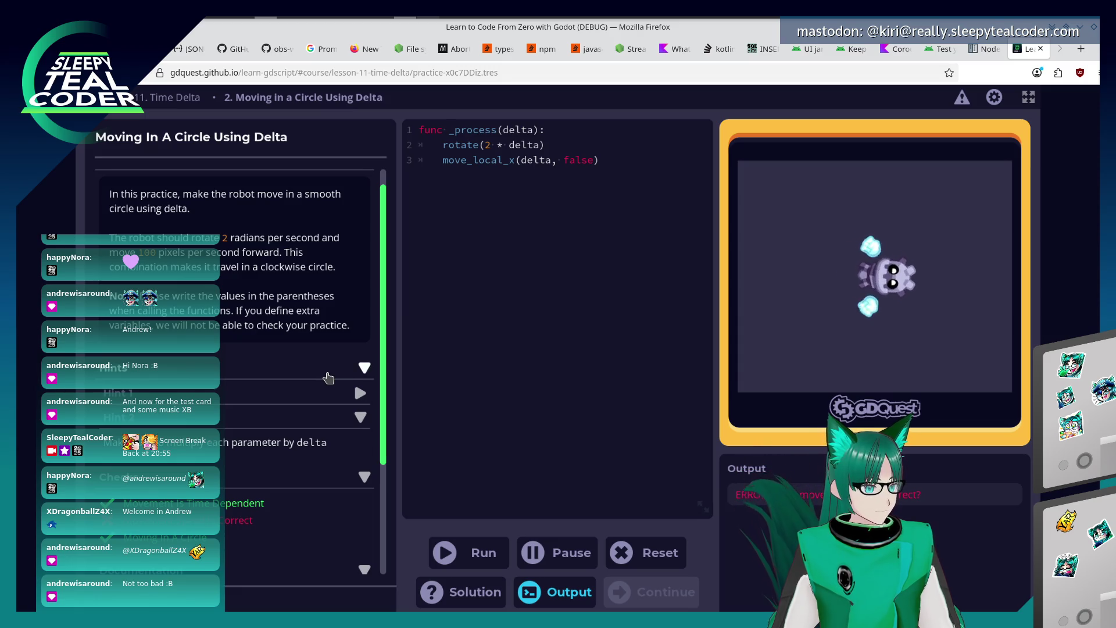
click(328, 377)
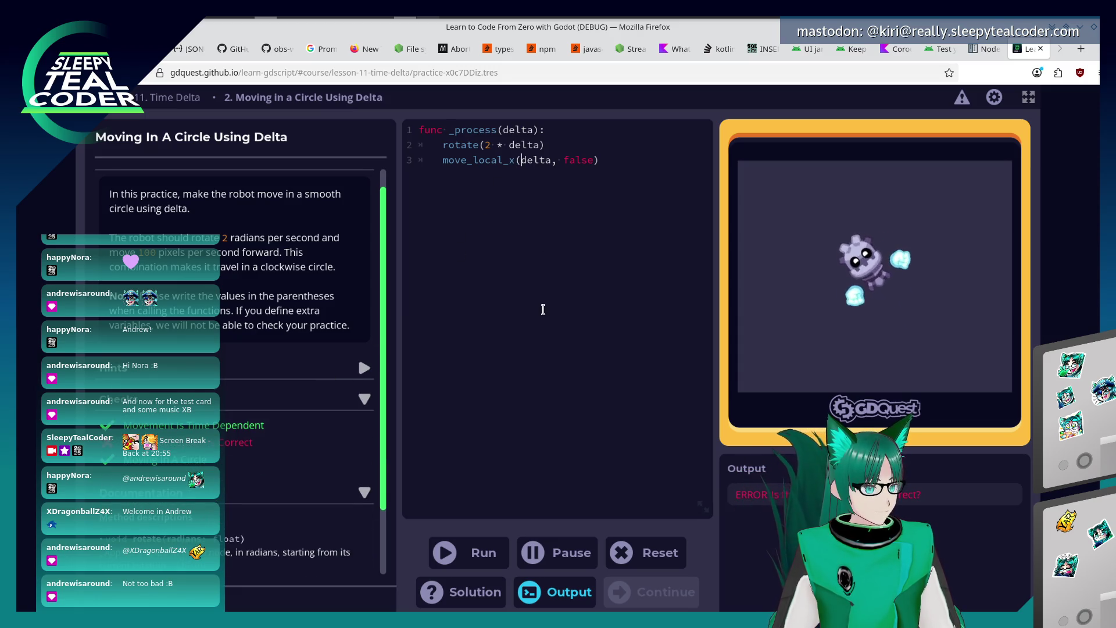
scroll(291, 458, down, 2)
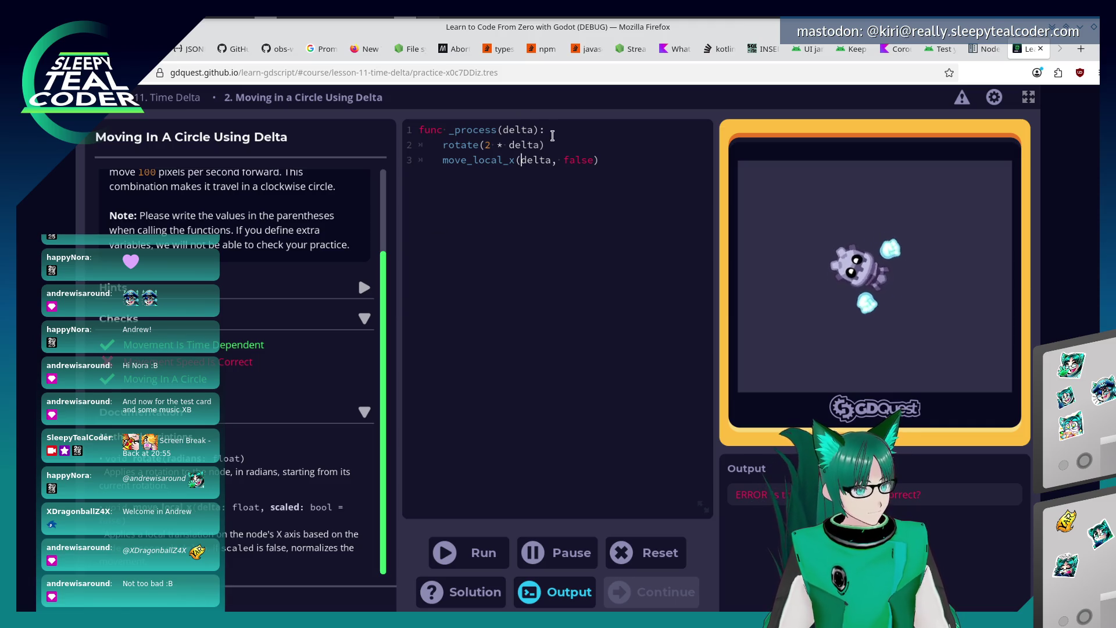
Place the caret at the end of the move_local_x line to edit it.
click(576, 161)
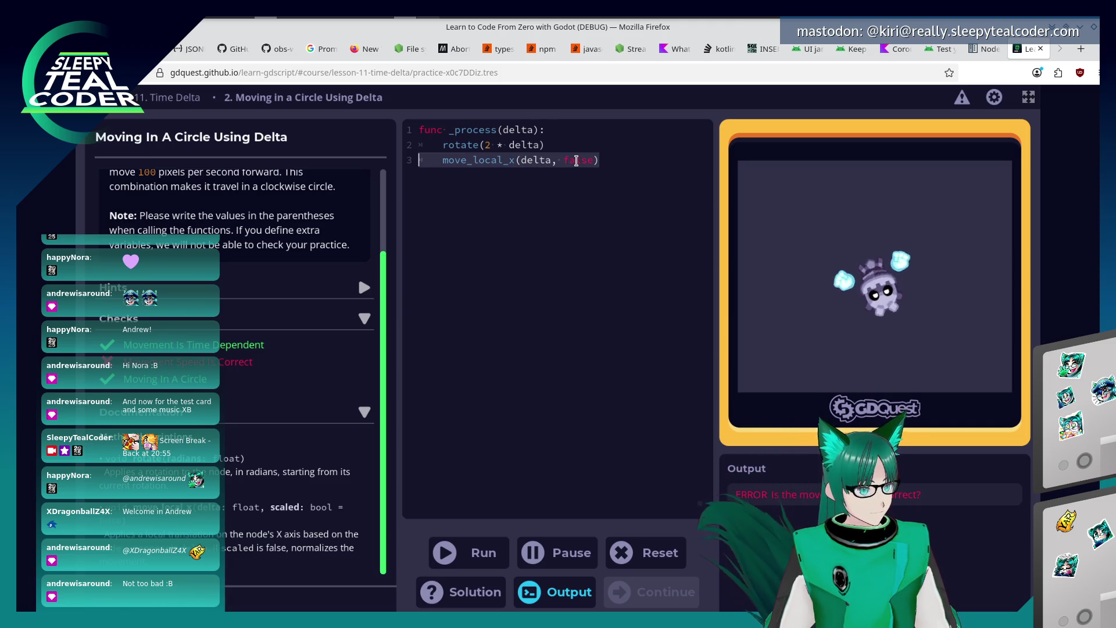
click(598, 161)
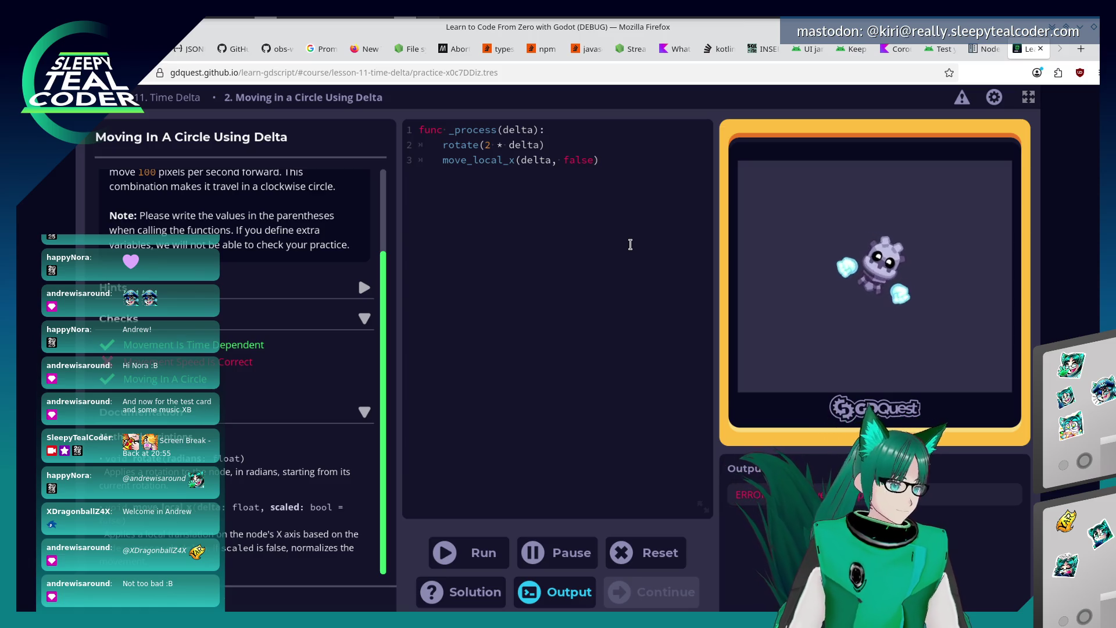
Run move_local_x(100 * delta, true) and check the multiply-by-delta hint.
key(BackSpace)
key(BackSpace)
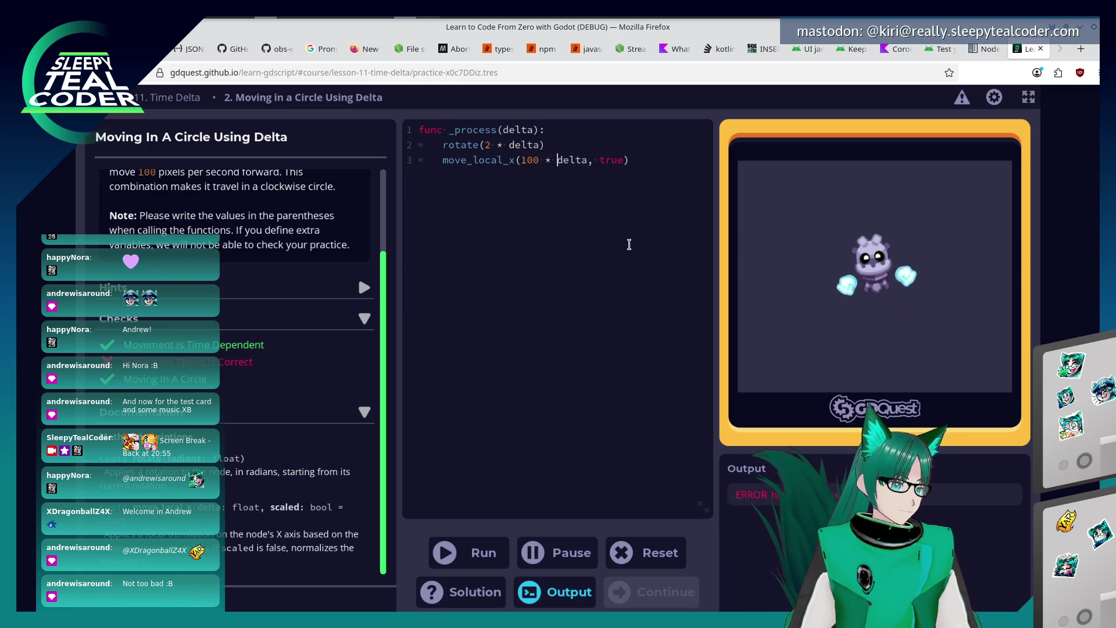
click(506, 558)
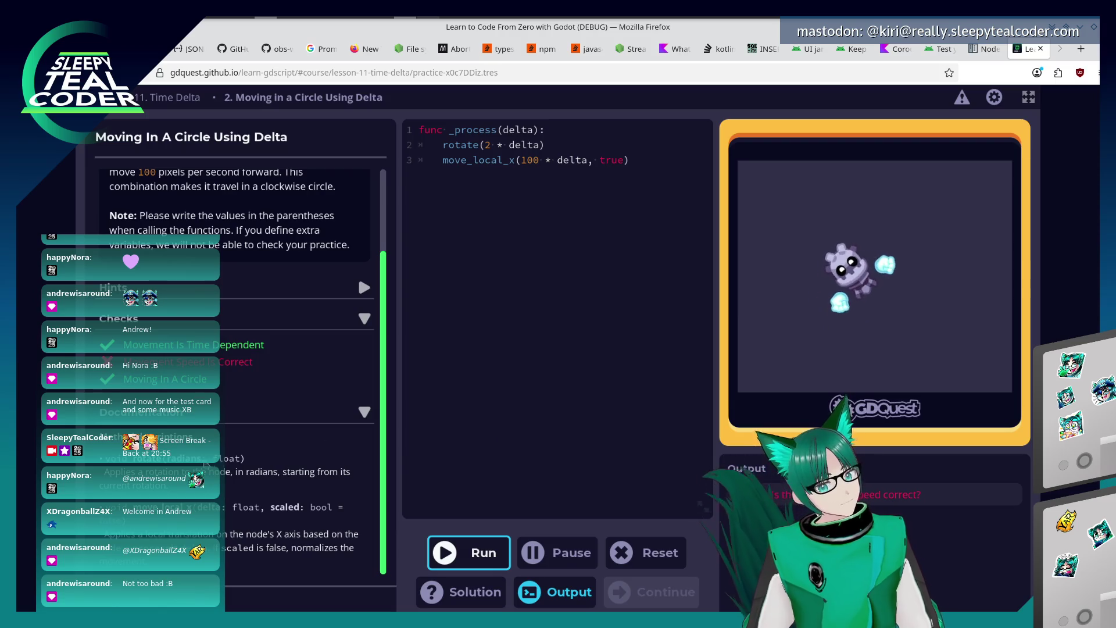
scroll(235, 349, up, 2)
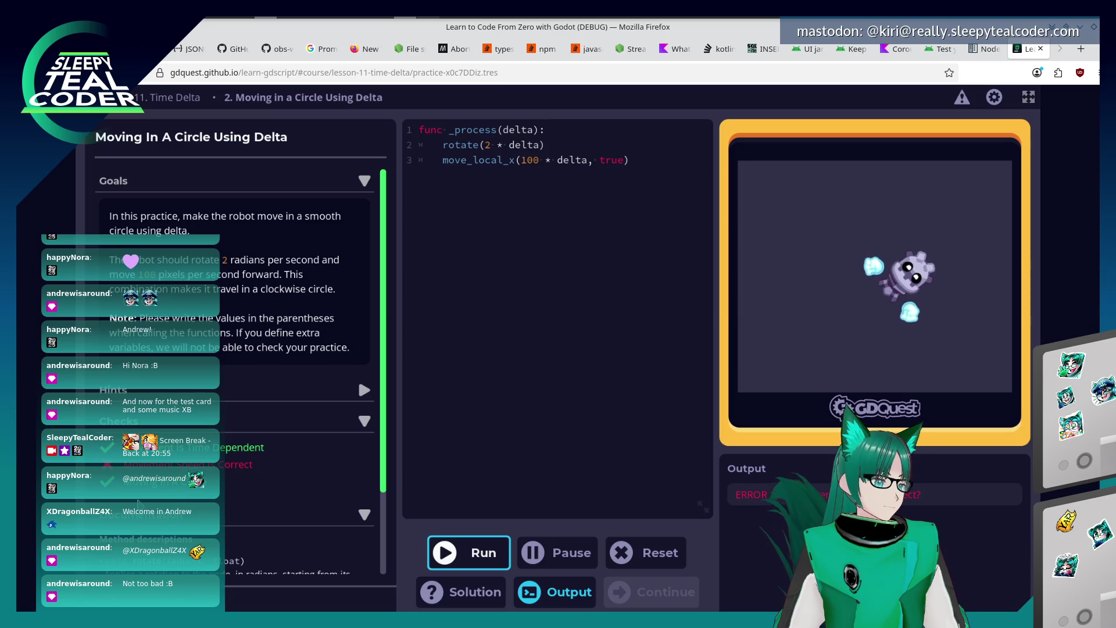
scroll(235, 350, down, 2)
scroll(236, 349, up, 2)
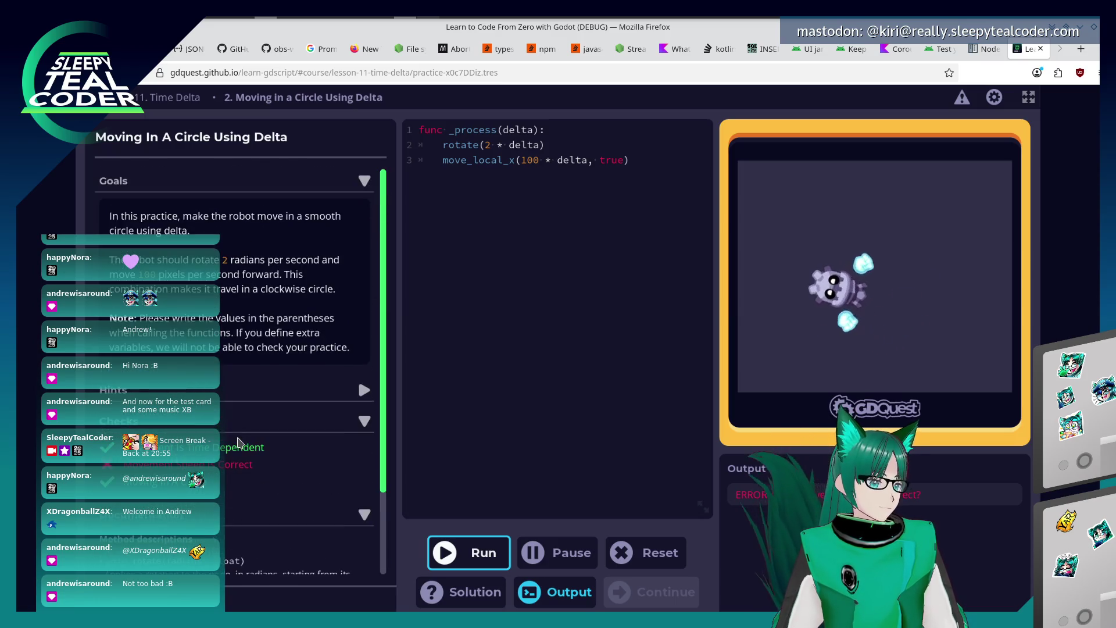
click(354, 397)
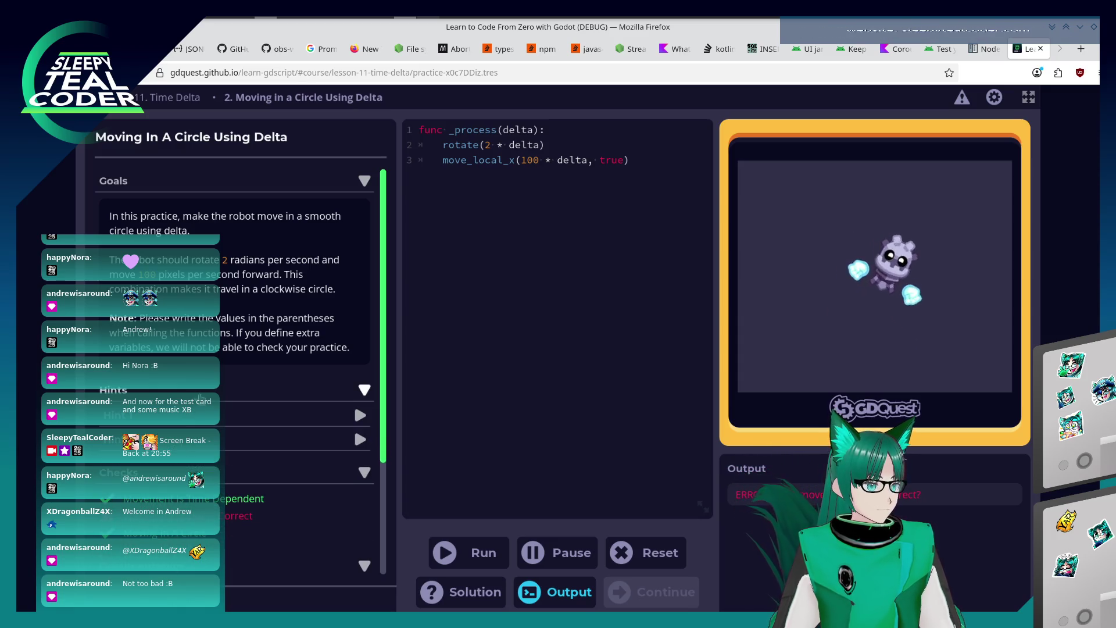
click(354, 397)
scroll(236, 349, down, 2)
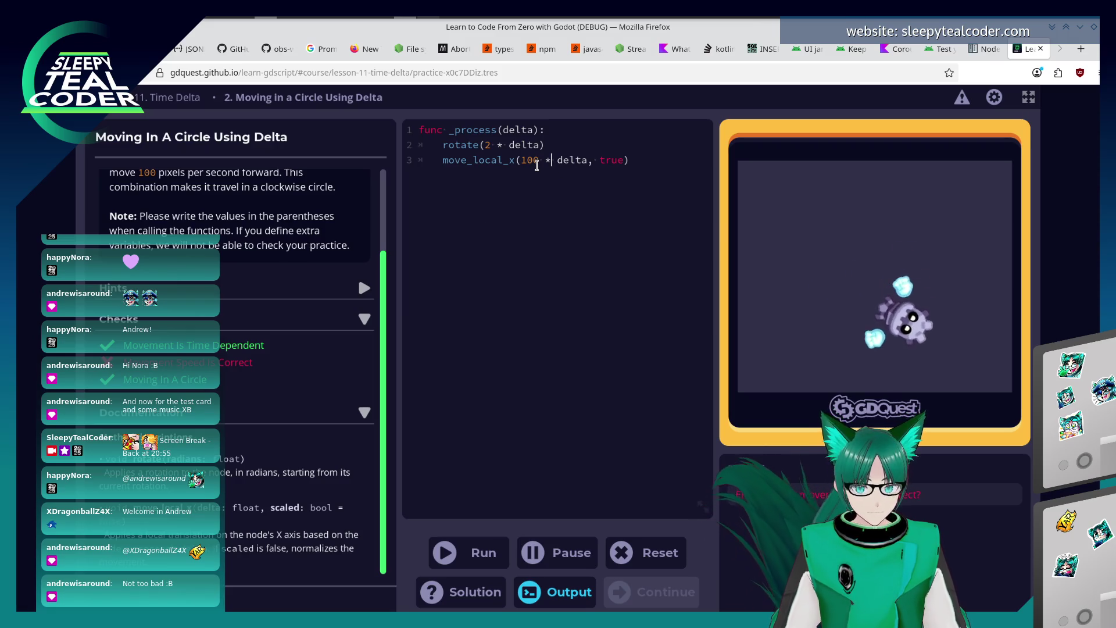
Run with delta * 100, then strip delta leaving move_local_x(100, true).
key(BackSpace)
key(BackSpace)
key(BackSpace)
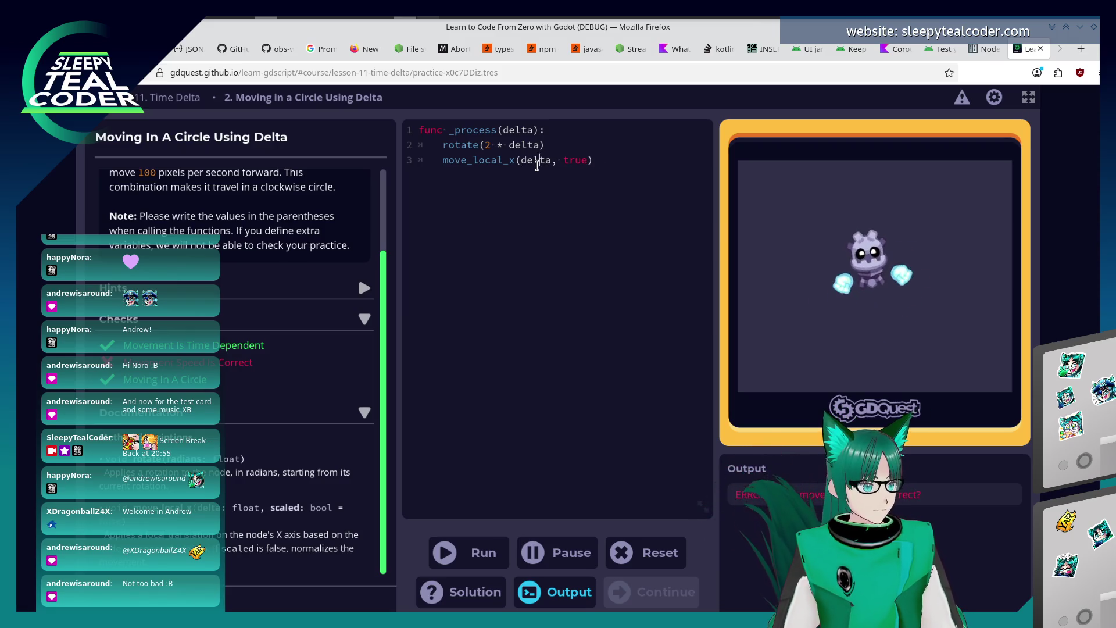
text(* 100)
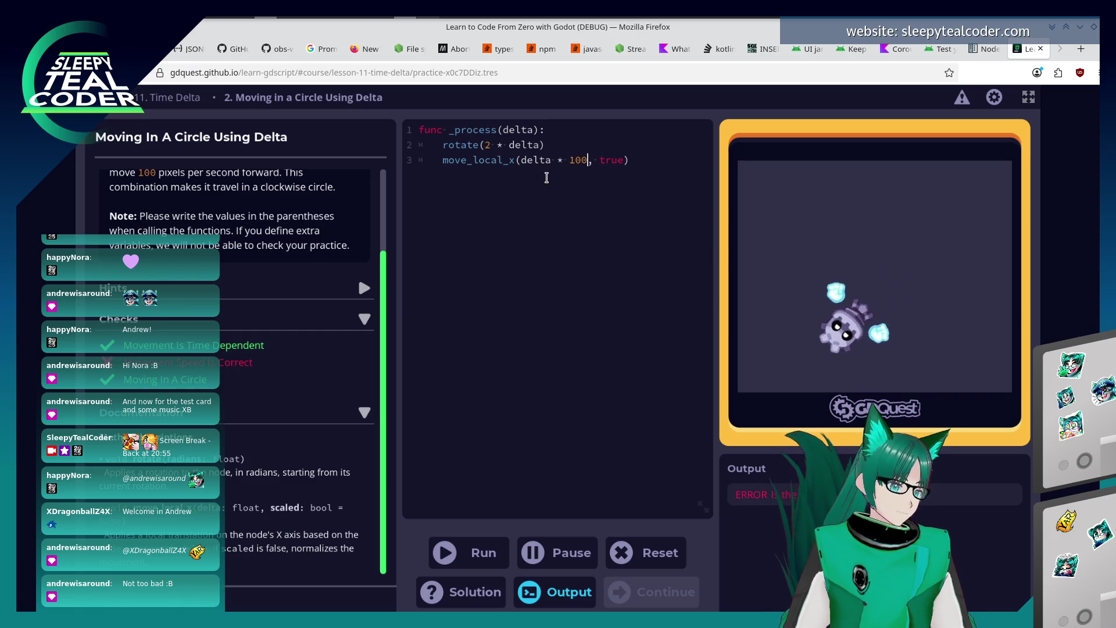
click(468, 552)
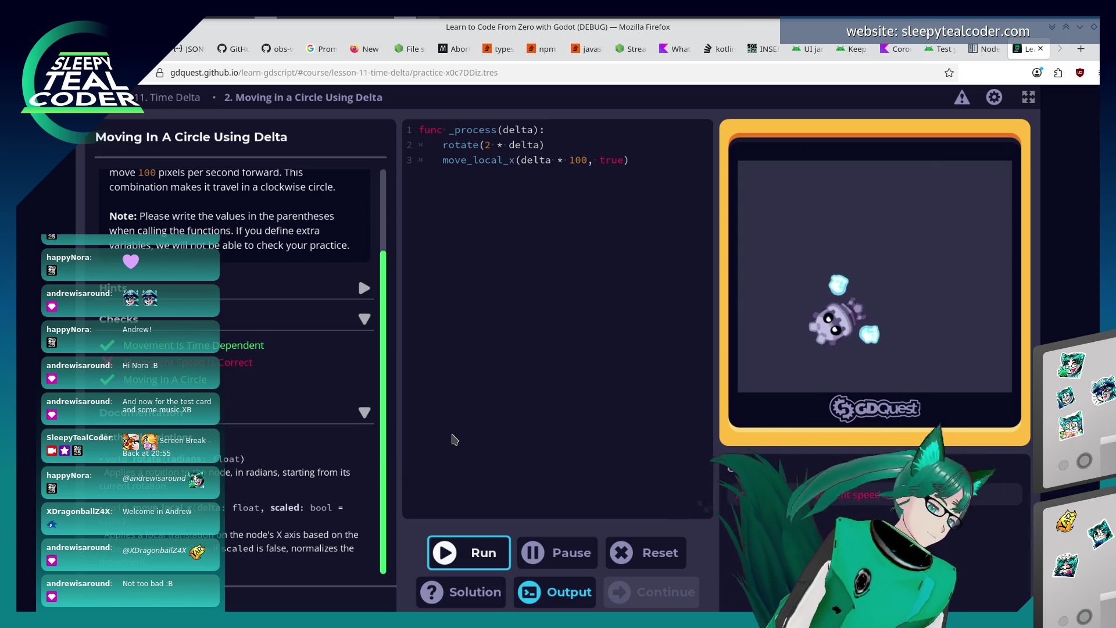
scroll(356, 427, up, 3)
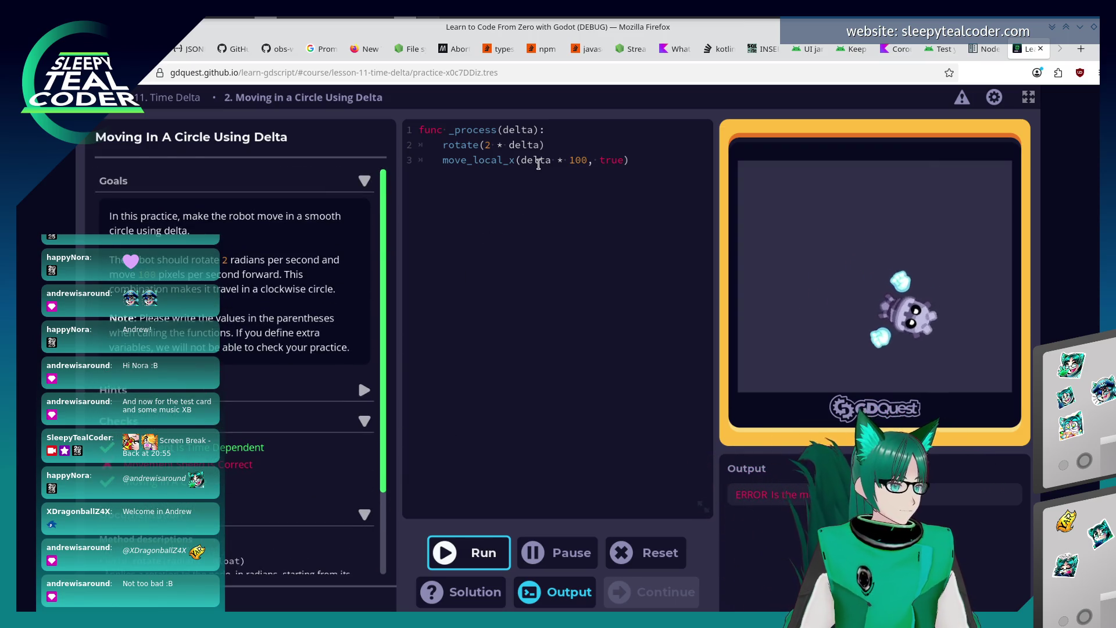
double_click(539, 161)
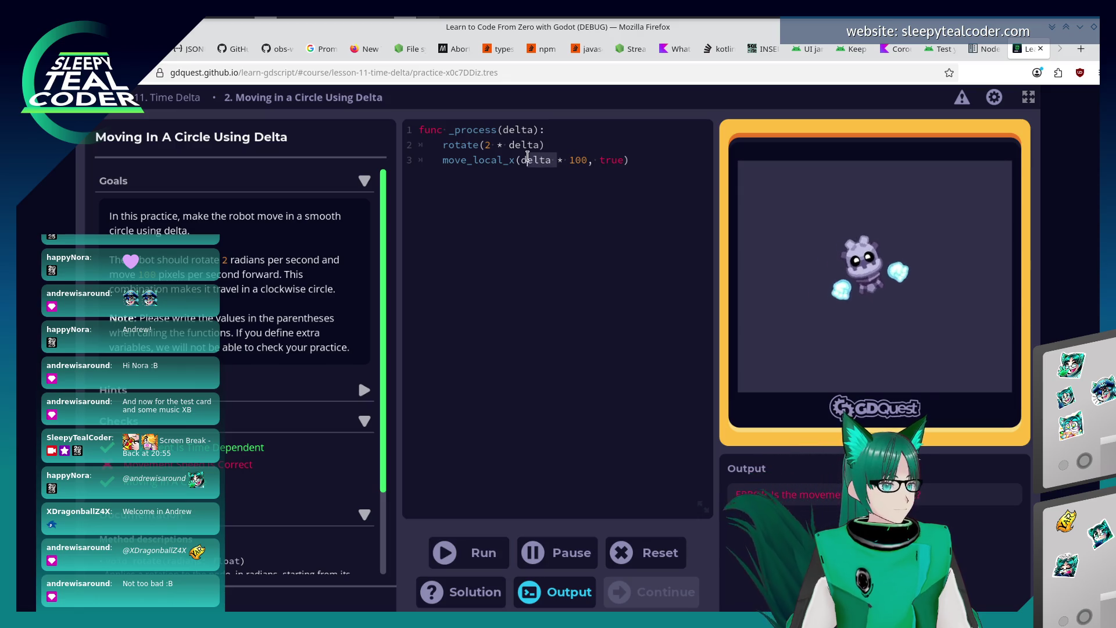
key(Delete)
key(Delete)
key(Delete)
key(Delete)
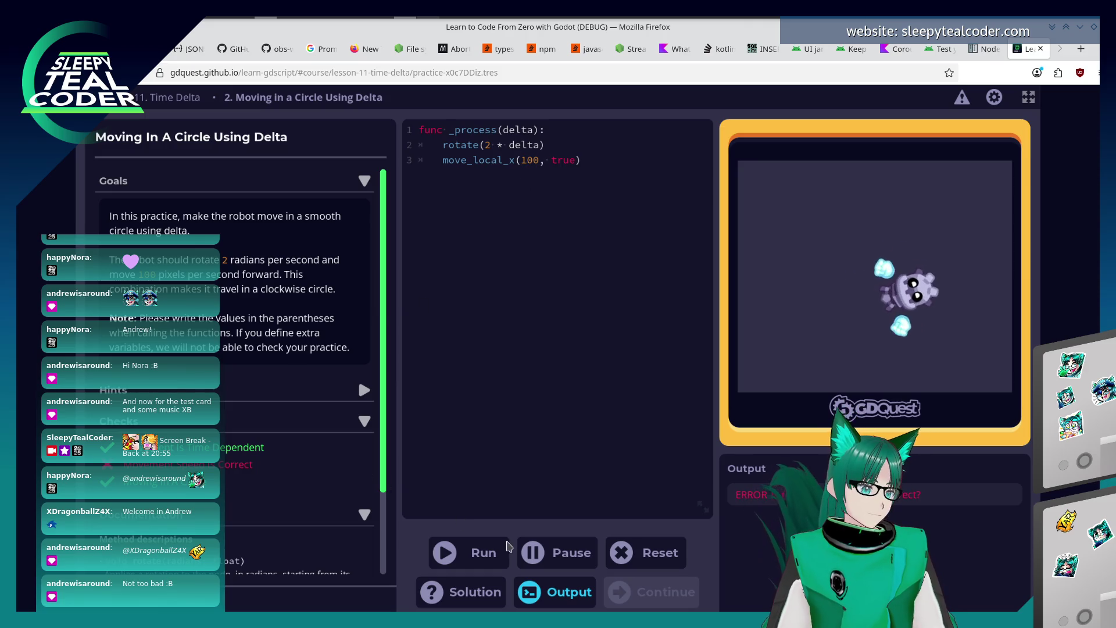
Run with plain 100, then restore move_local_x(100 * delta, true) and rerun the checks.
click(498, 552)
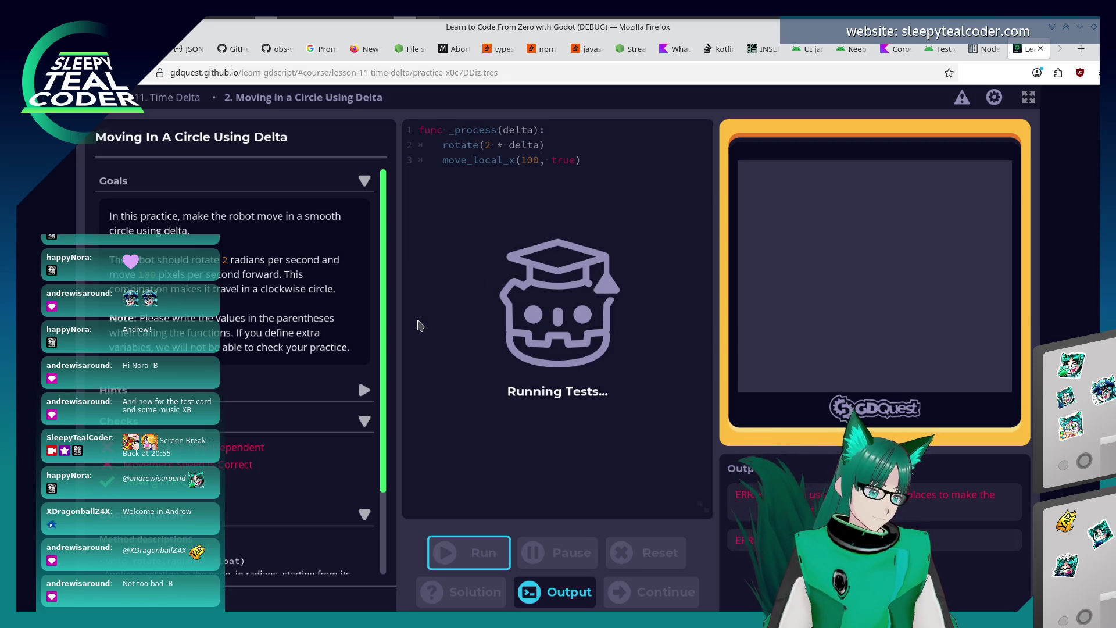
click(522, 160)
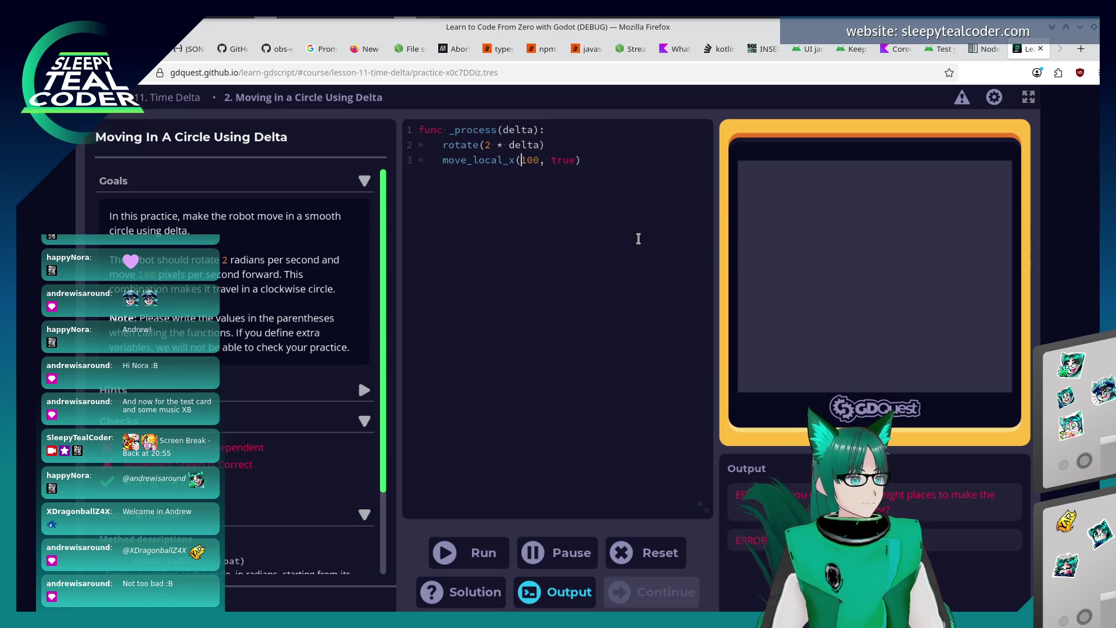
key(Delete)
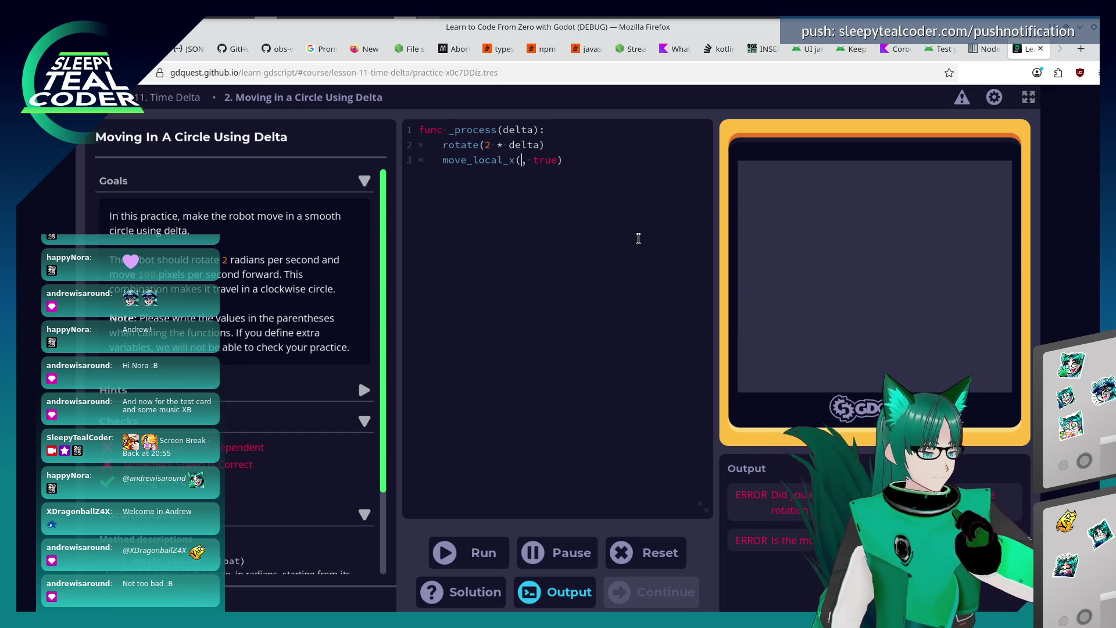
text(100 * delta)
click(467, 560)
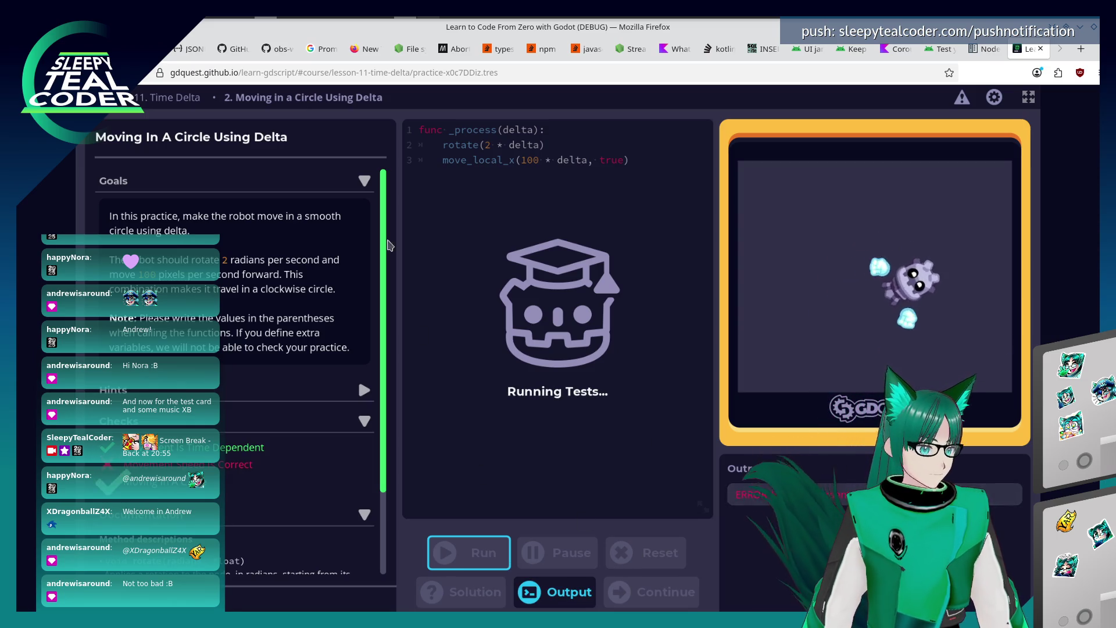
scroll(328, 372, down, 3)
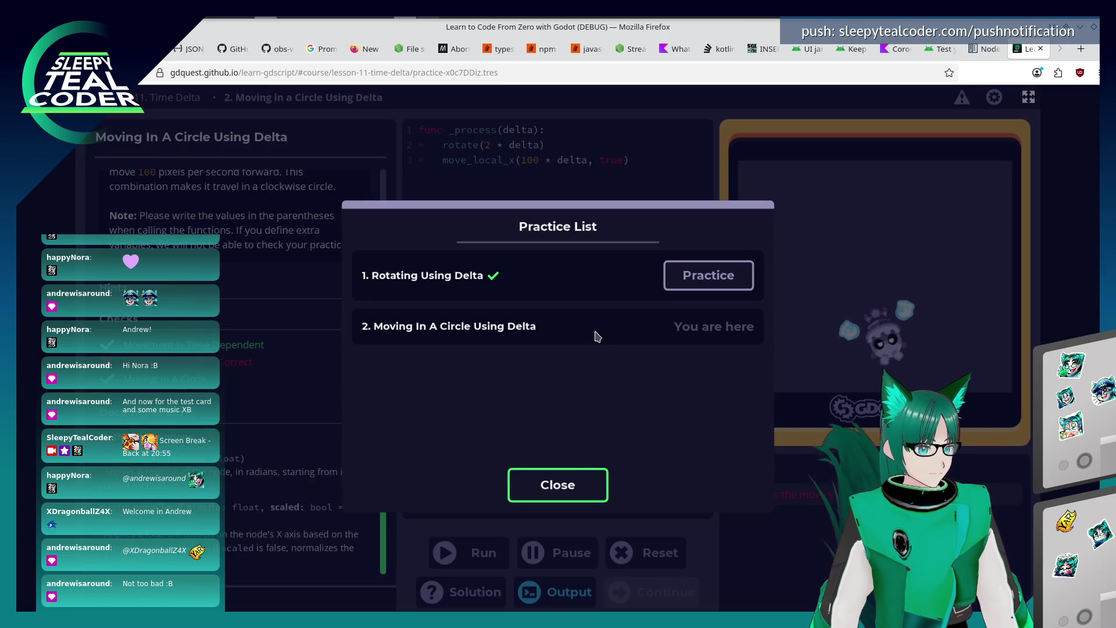
Reduce line 3 to move_local_x(delta, true) and run it.
click(566, 482)
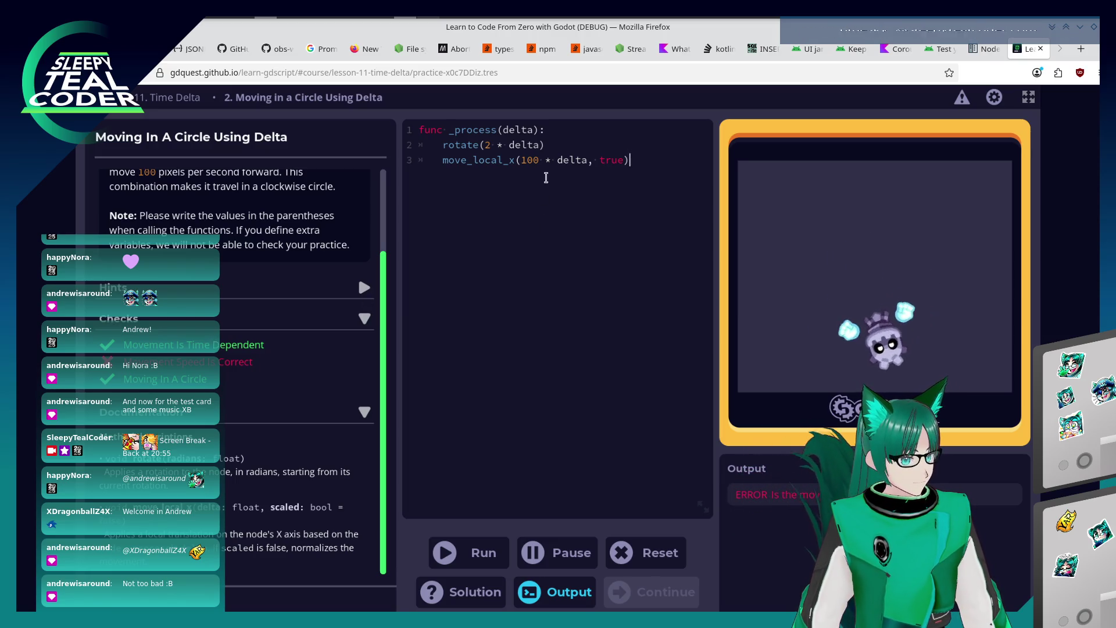
click(552, 160)
key(BackSpace)
key(BackSpace)
key(BackSpace)
key(Delete)
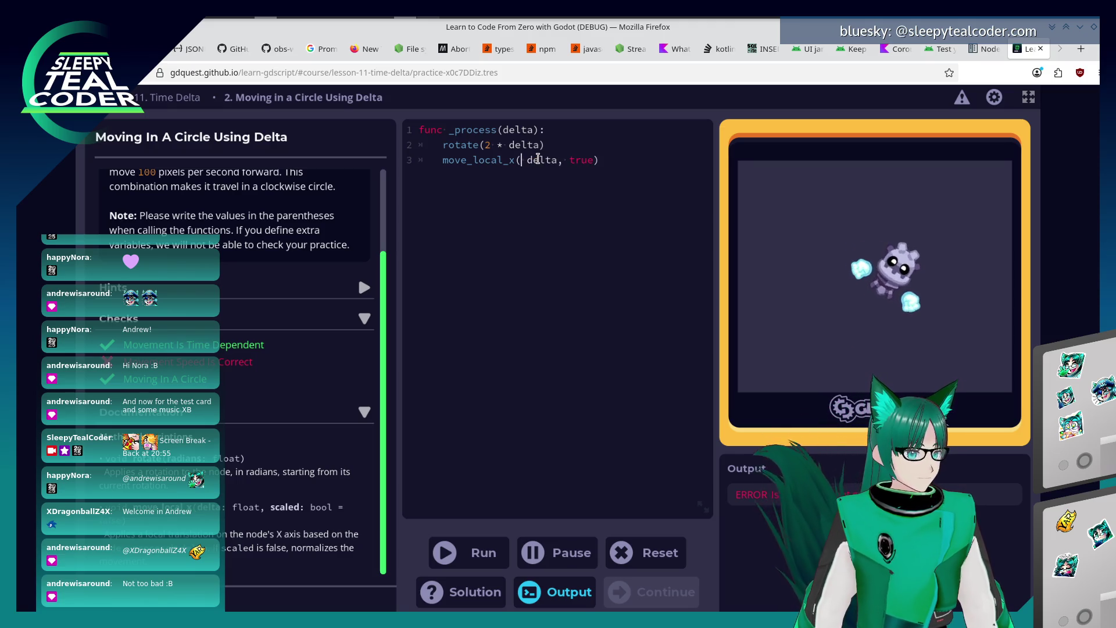
click(497, 552)
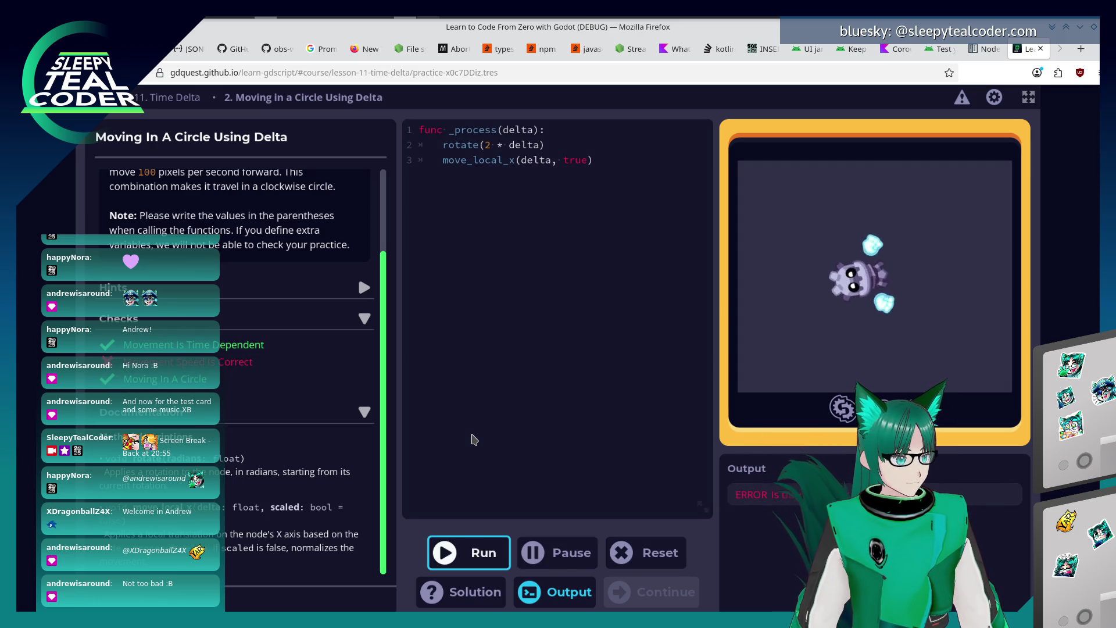
scroll(267, 303, up, 2)
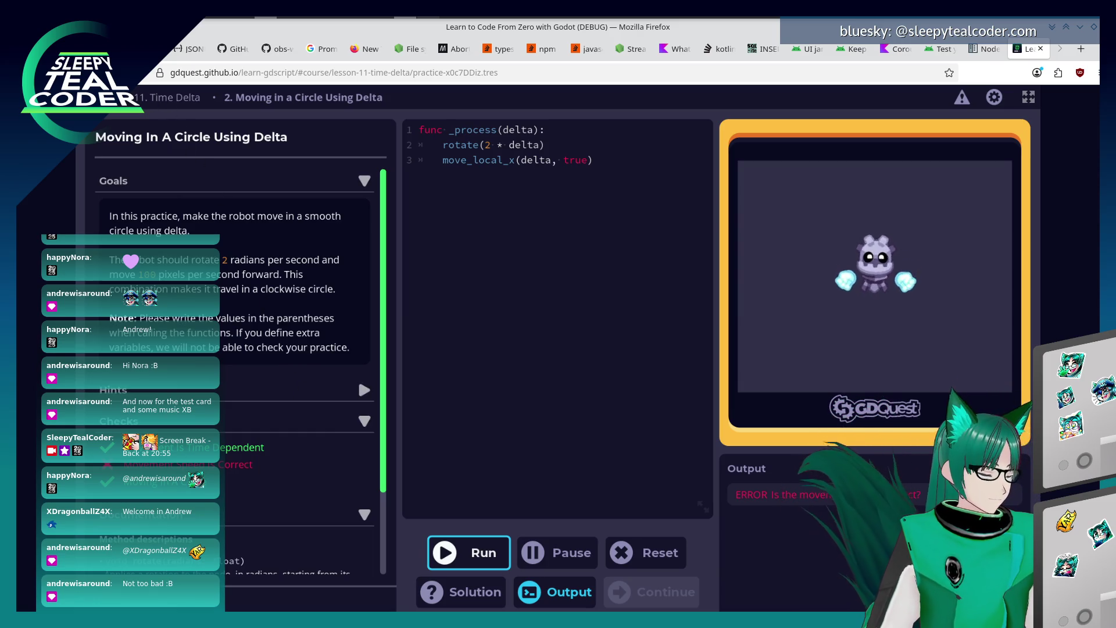
Return to the course index and reopen the Time Delta lesson.
click(114, 97)
mouse_move(442, 463)
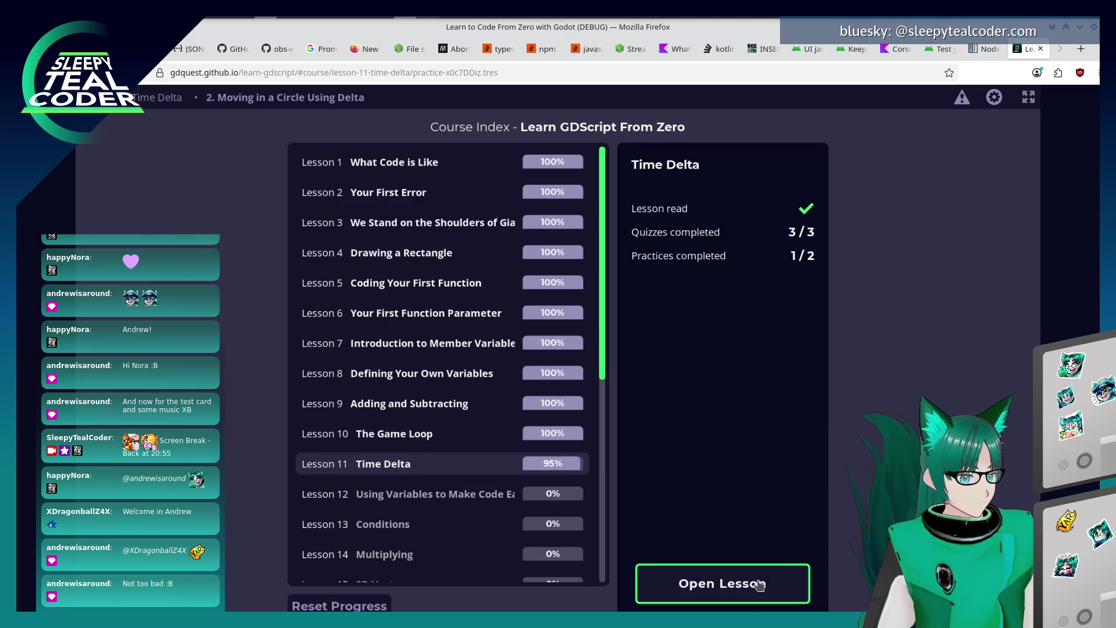
click(759, 586)
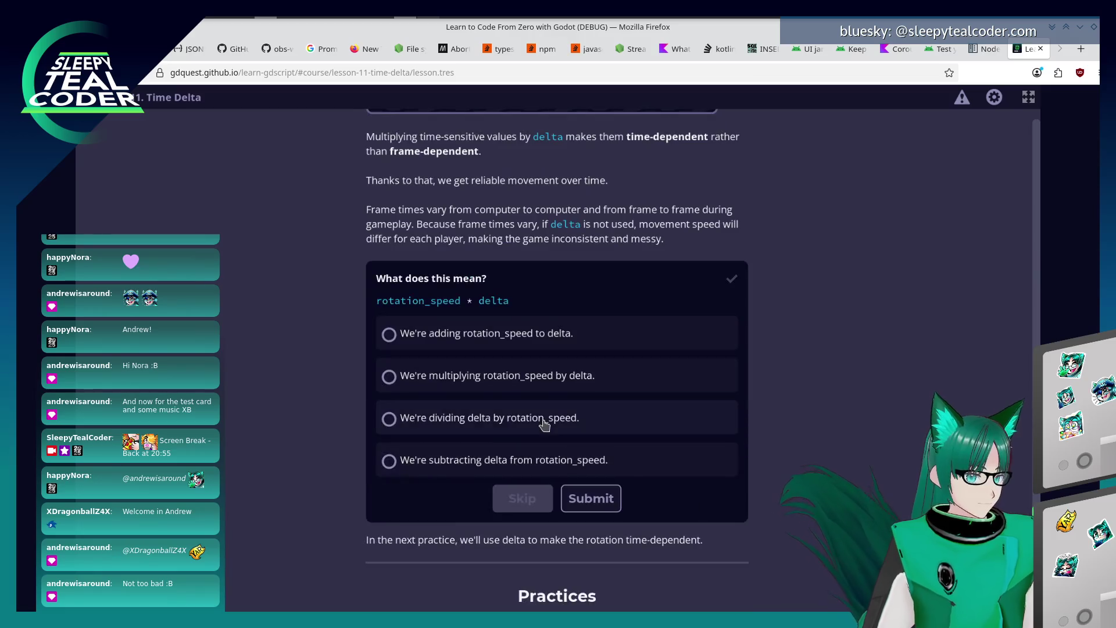
scroll(545, 436, up, 3)
scroll(546, 441, up, 2)
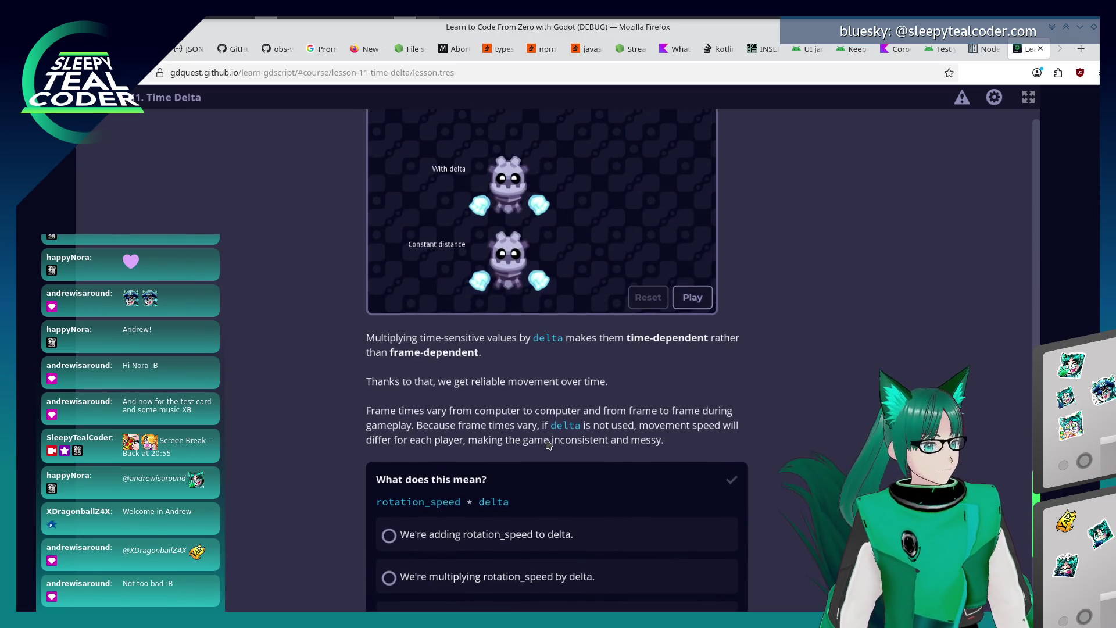
scroll(547, 444, up, 2)
scroll(548, 443, up, 4)
scroll(546, 441, up, 1)
scroll(544, 439, down, 1)
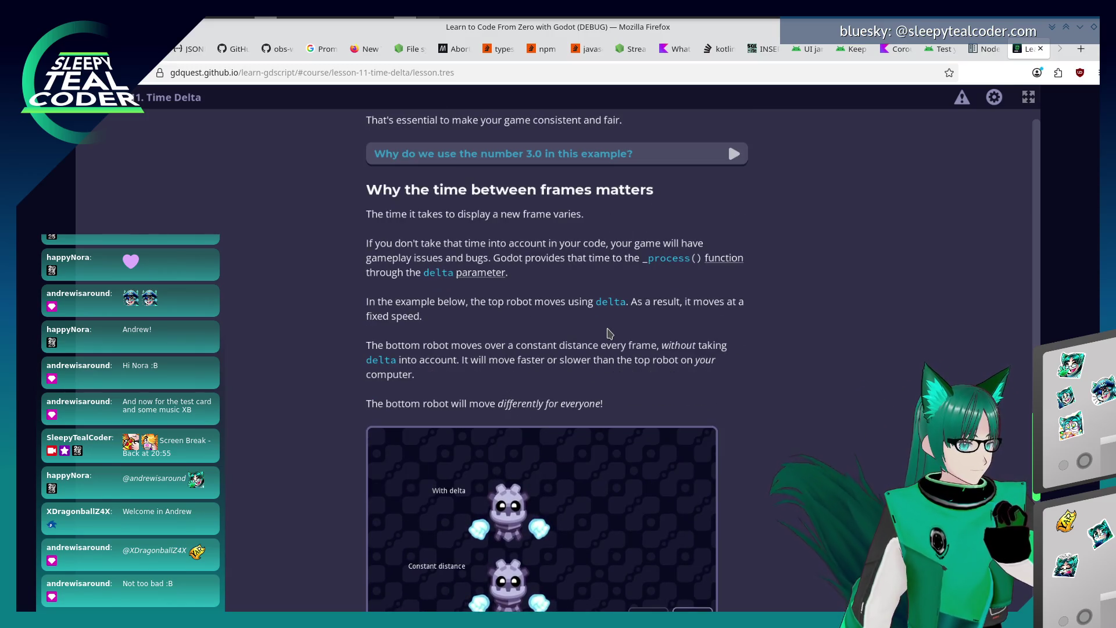
scroll(609, 333, up, 3)
scroll(609, 333, up, 4)
scroll(609, 334, up, 2)
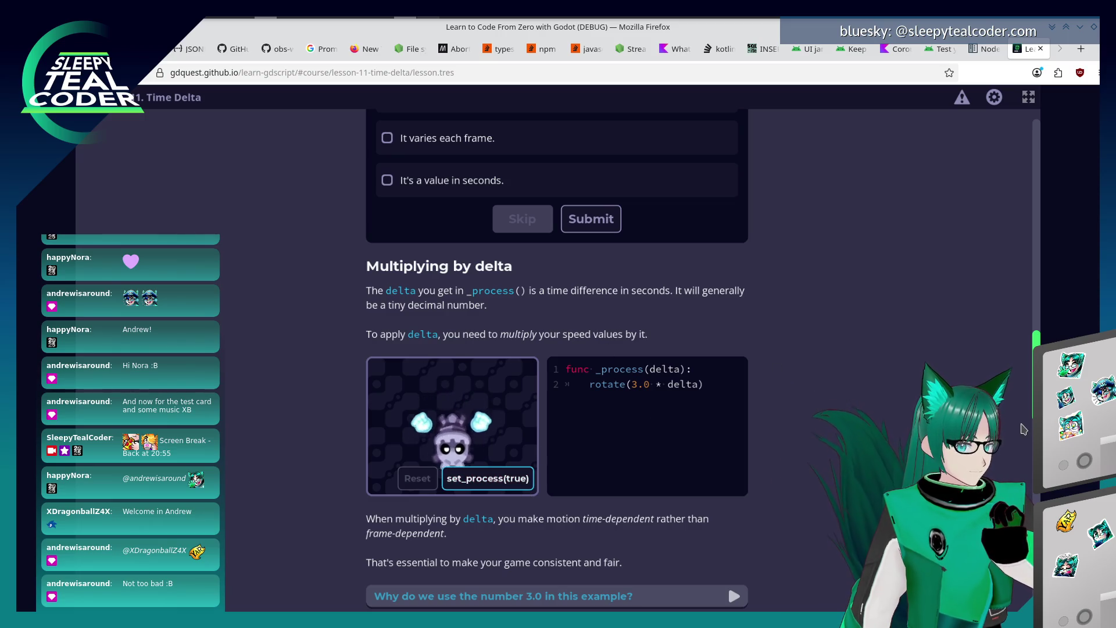
mouse_move(1037, 341)
mouse_down()
mouse_move(1036, 182)
mouse_move(1038, 462)
mouse_up()
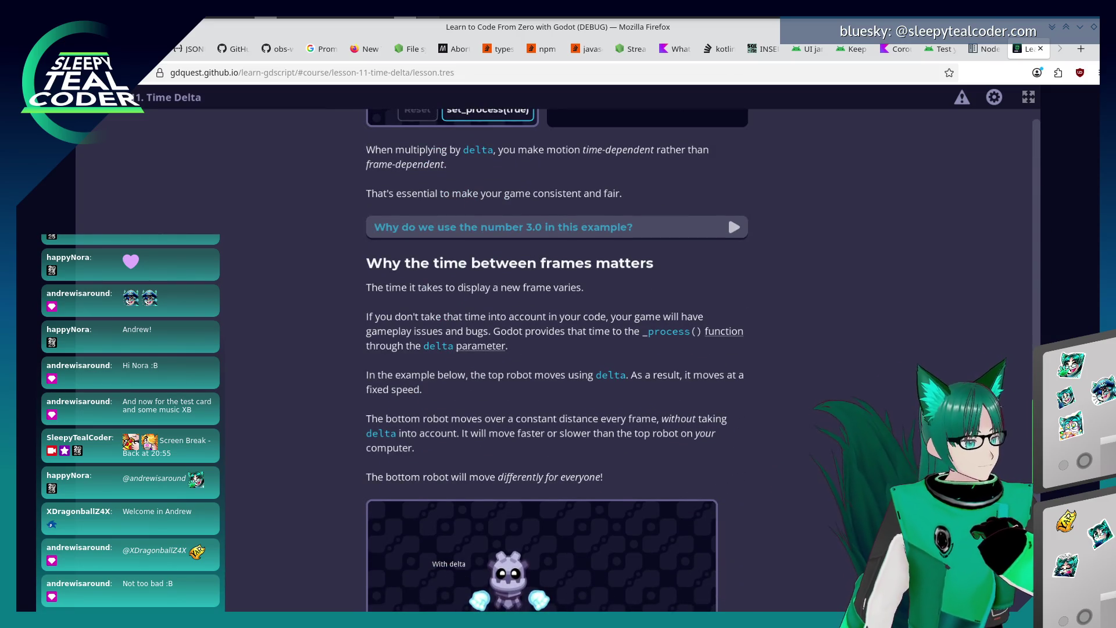
scroll(558, 349, down, 3)
scroll(559, 349, down, 2)
scroll(853, 501, up, 2)
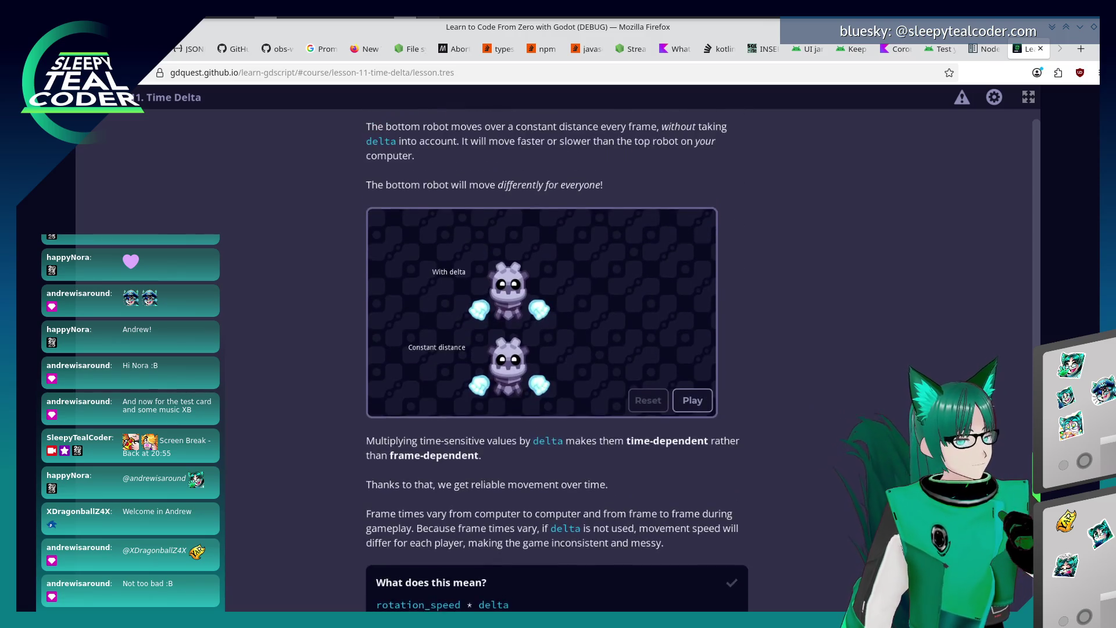
scroll(854, 502, up, 1)
scroll(855, 501, up, 1)
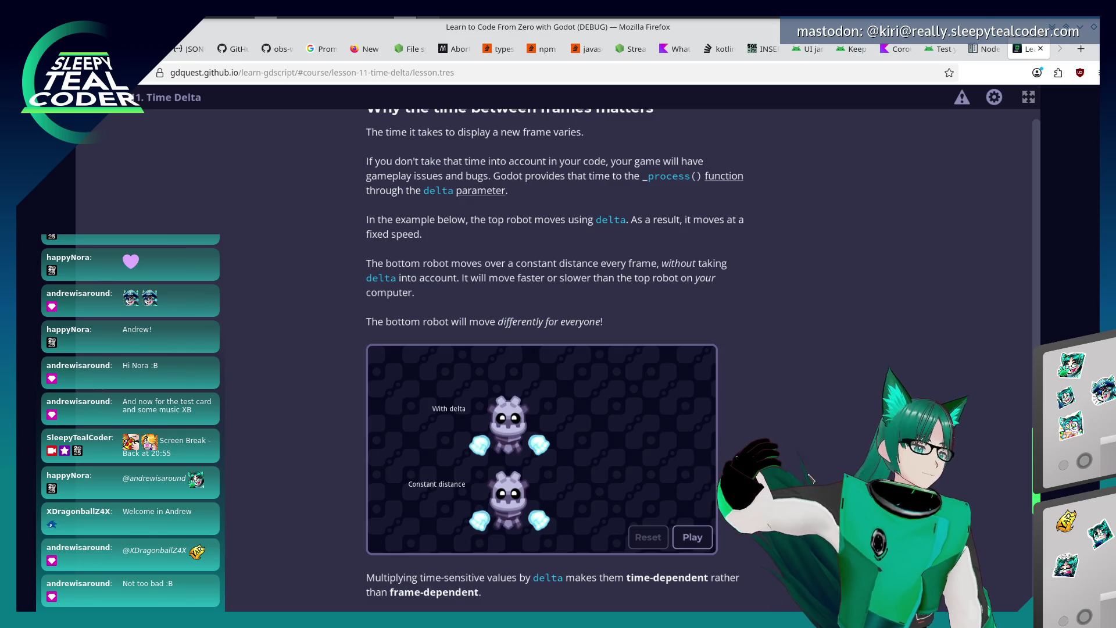
scroll(558, 349, down, 3)
scroll(558, 349, down, 3)
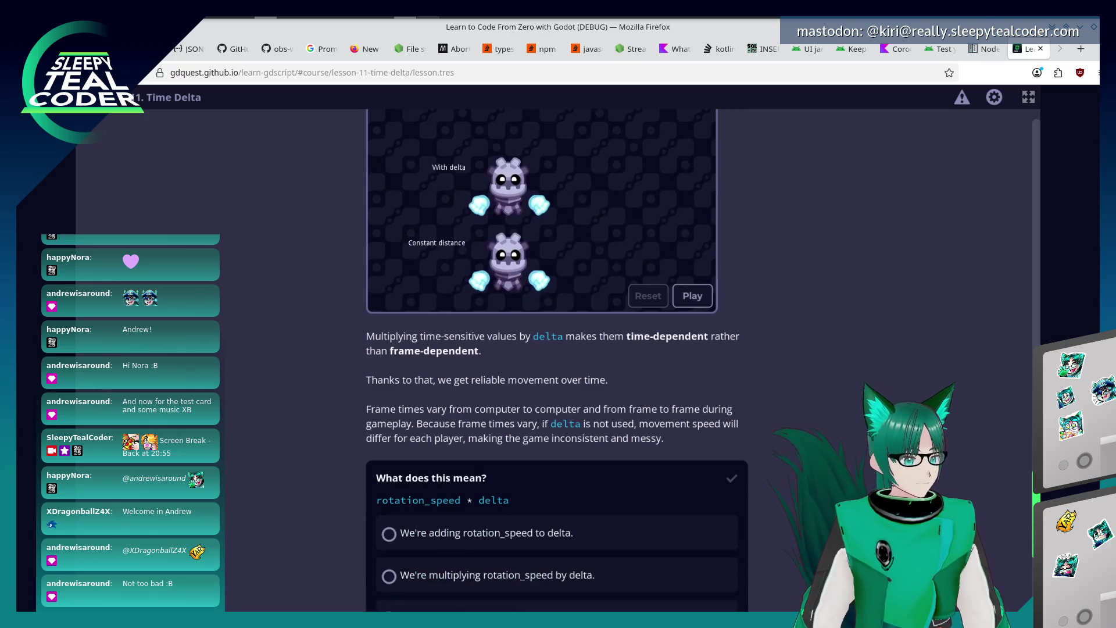
scroll(687, 511, down, 3)
scroll(687, 510, down, 3)
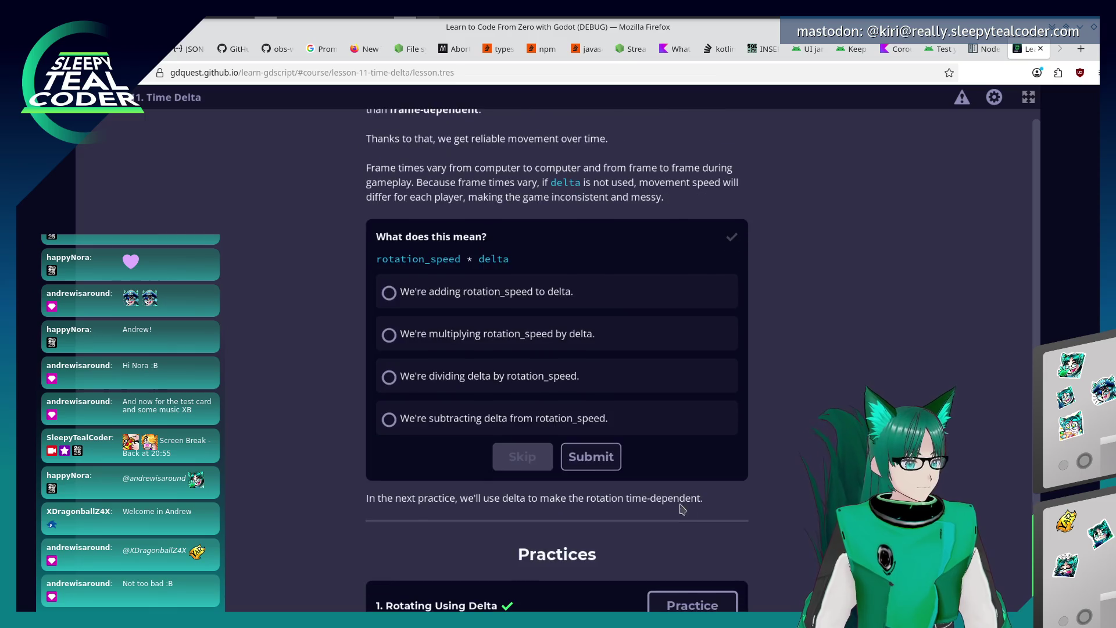
scroll(587, 445, down, 2)
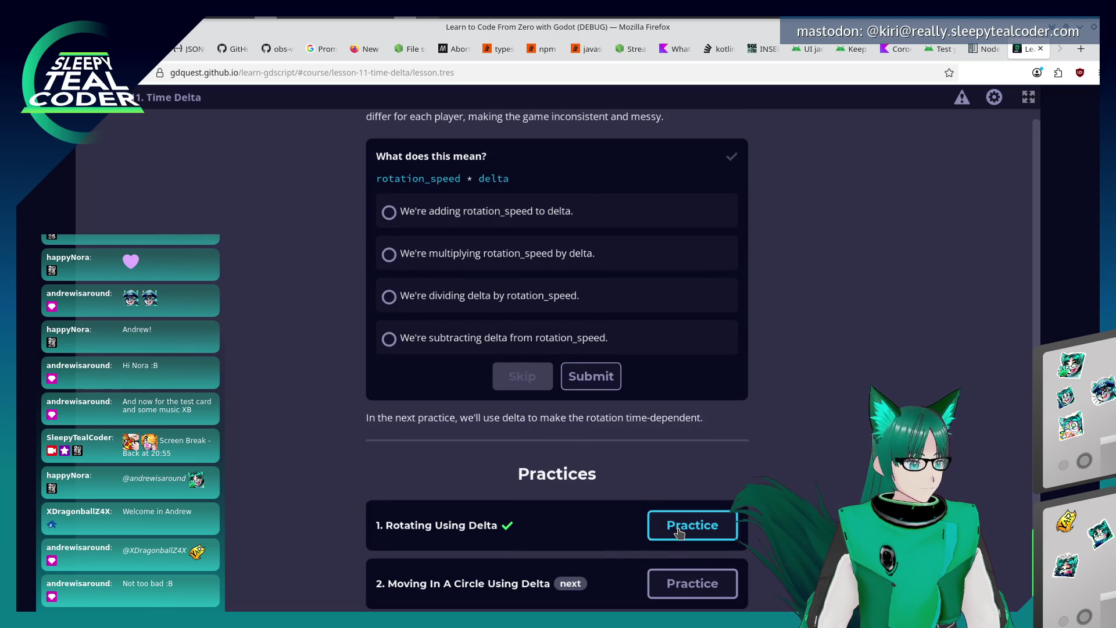
Reopen the completed Rotating Using Delta practice from the Time Delta lesson.
click(689, 527)
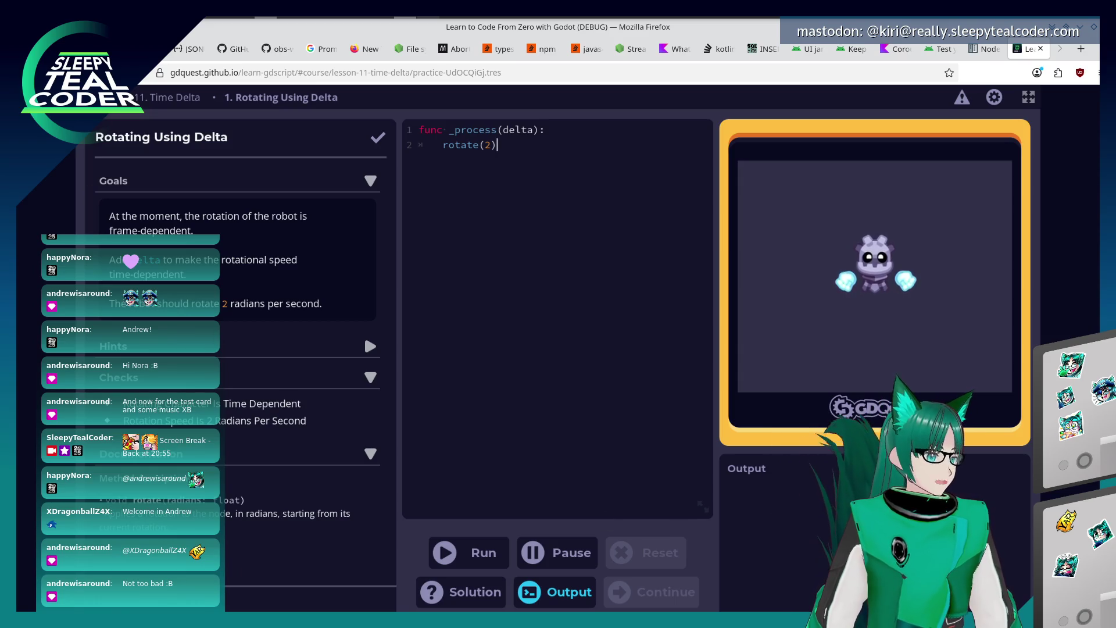
Via the course index and Time Delta lesson, start Moving In A Circle Using Delta afresh.
click(165, 97)
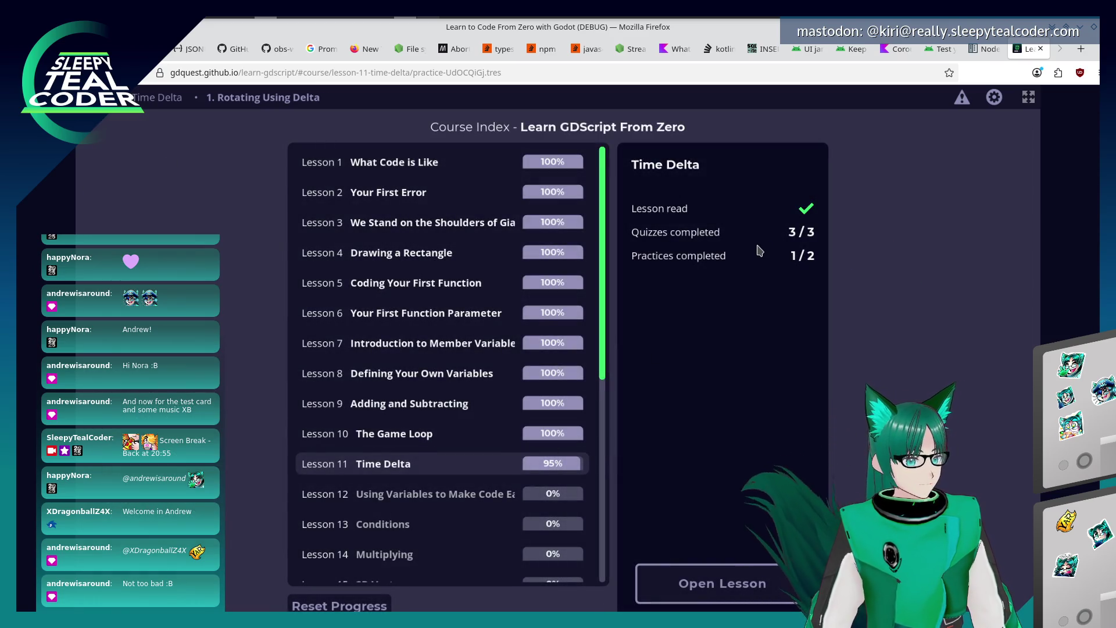
click(720, 586)
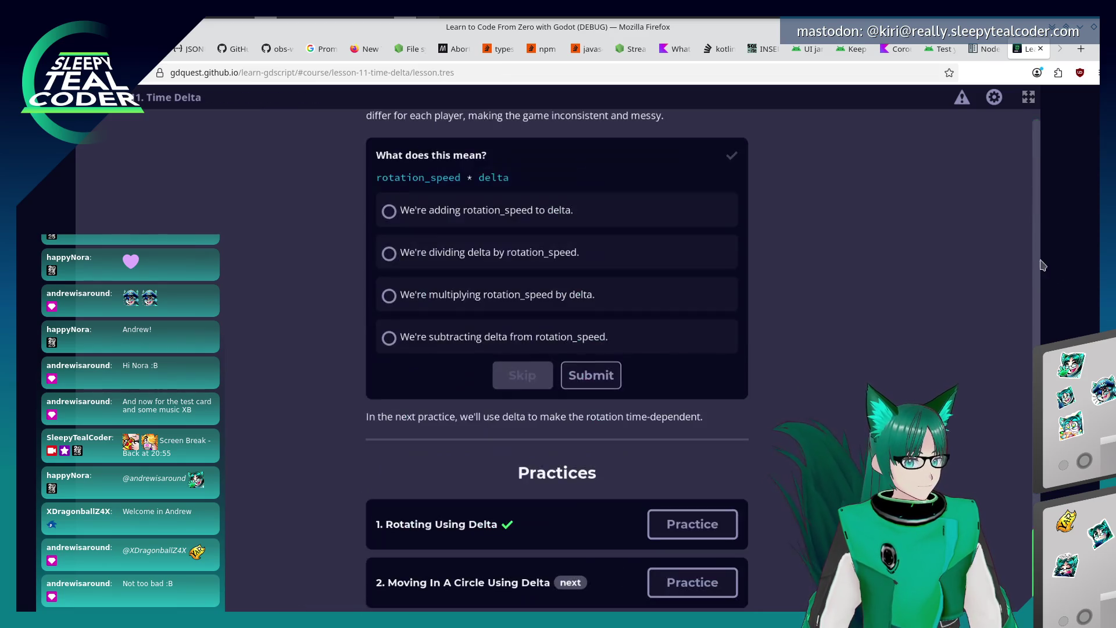
click(692, 576)
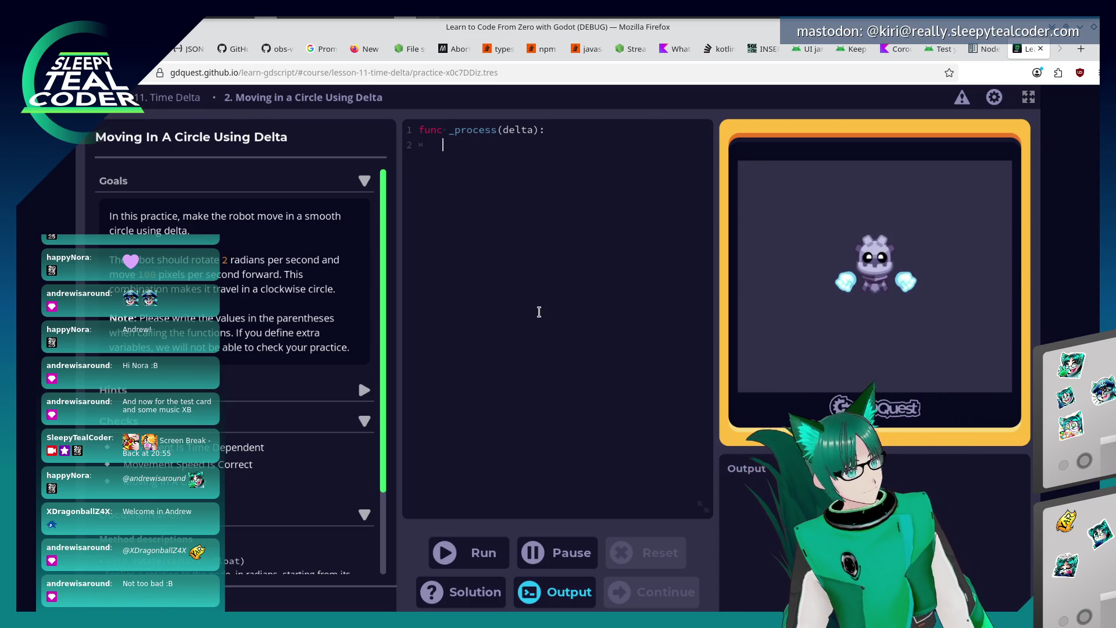
text(rotate(2)
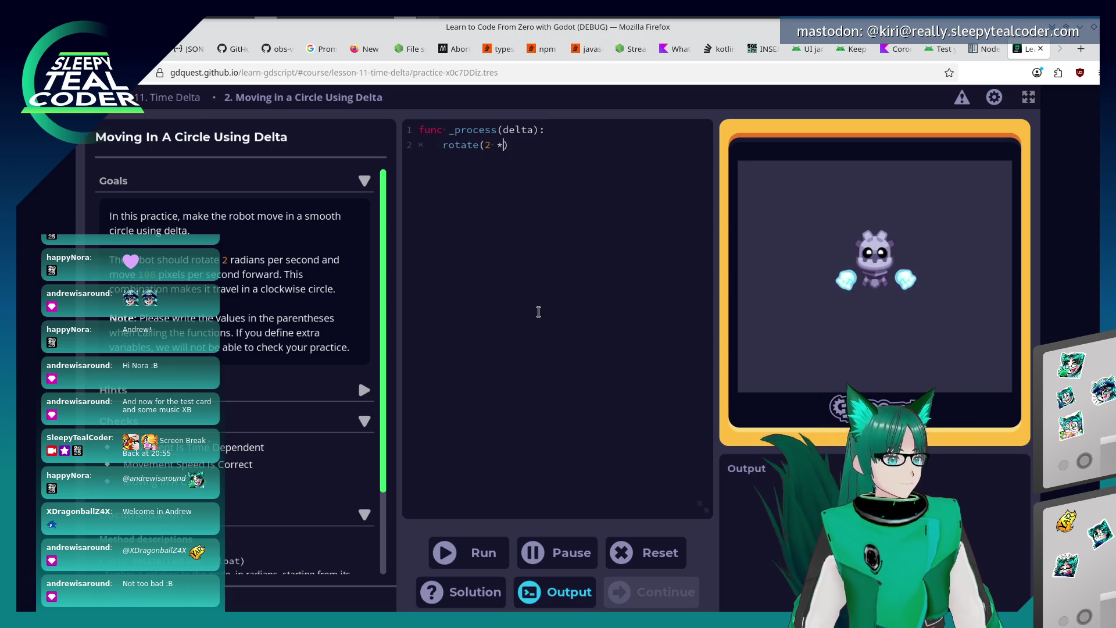
text( * delta))
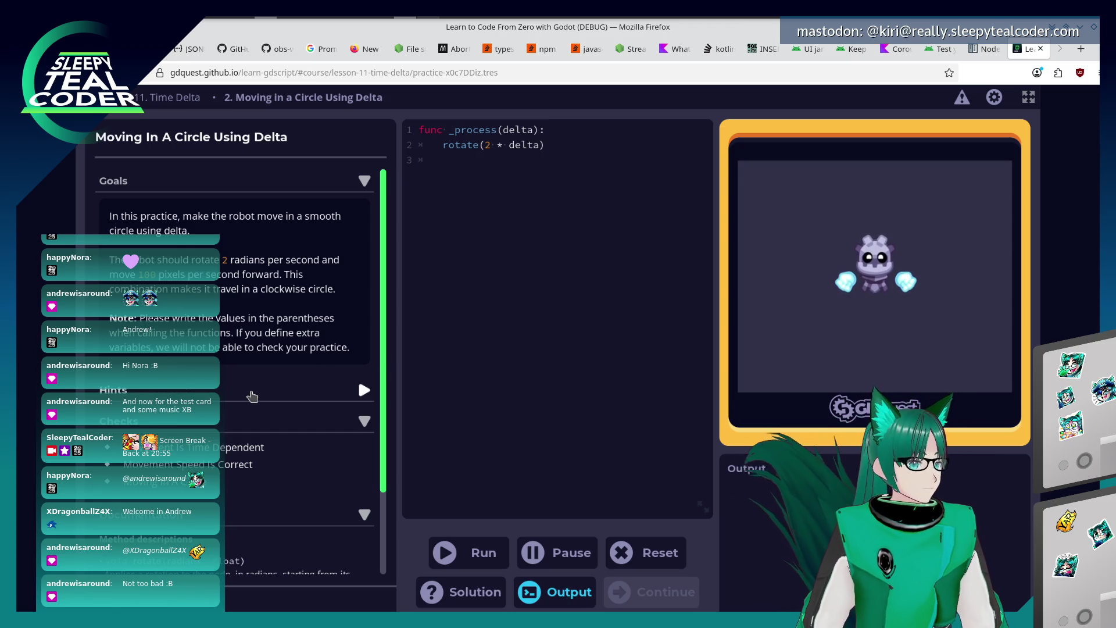
scroll(221, 350, down, 2)
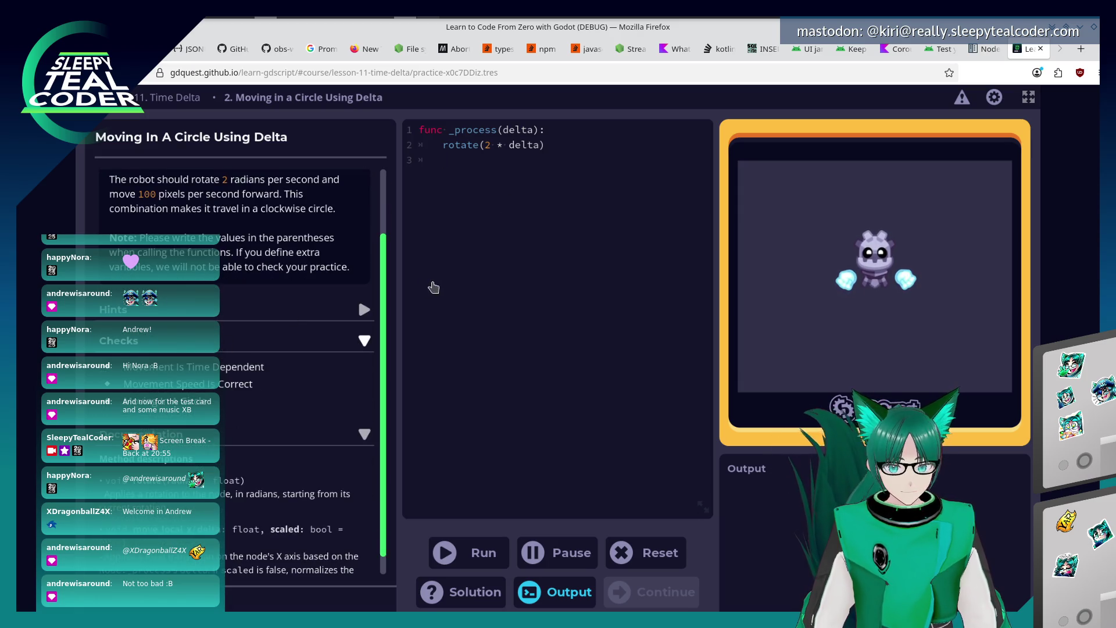
text(move_local_x(delta)
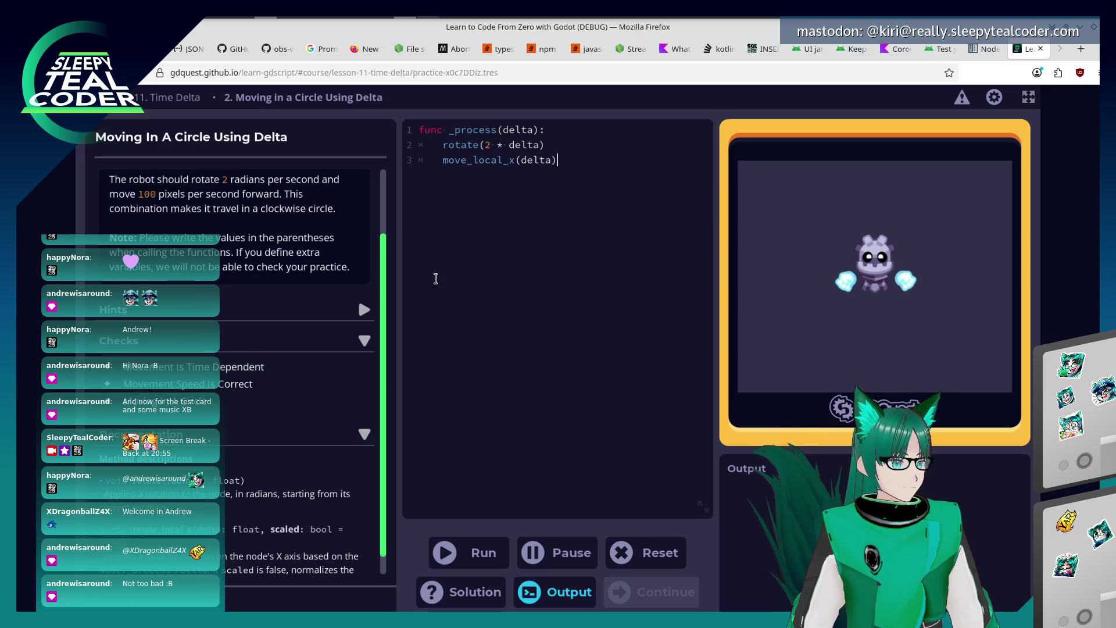
Run the attempt rotate(2 * delta) with move_local_x(delta / 100).
key(Left)
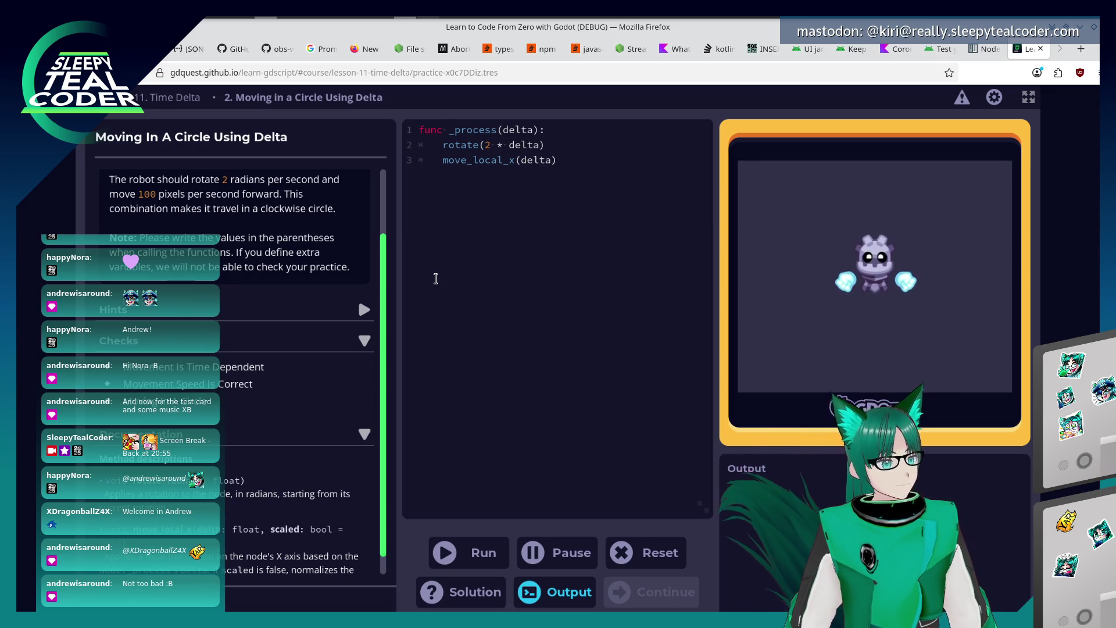
text(/ 100)
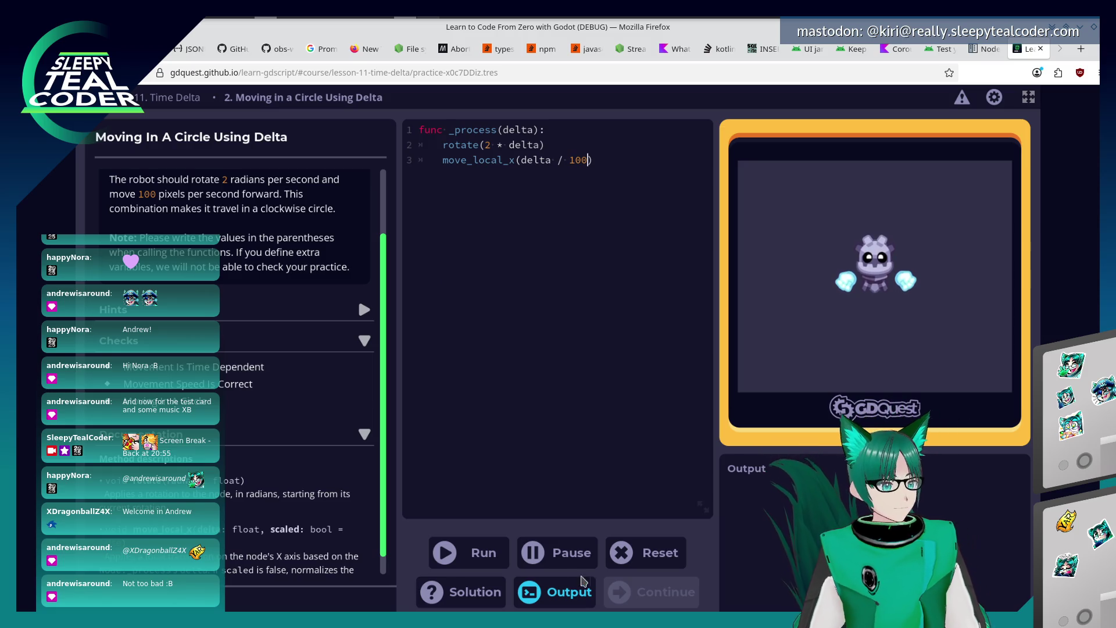
click(471, 551)
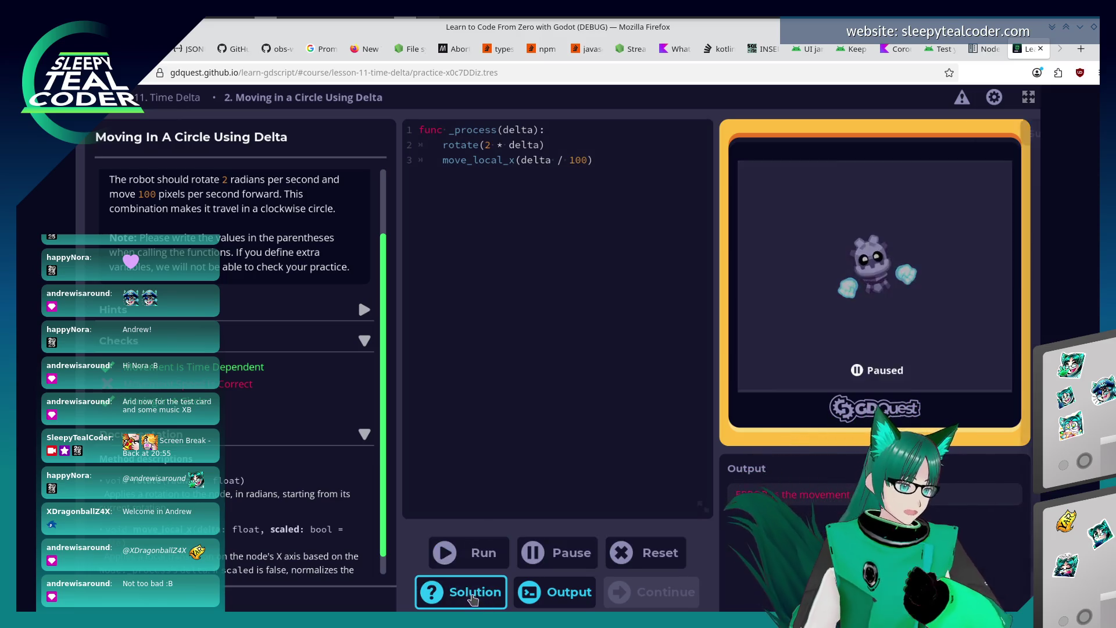
Check the suggested solution and change the movement to 100 * delta, then run.
click(473, 593)
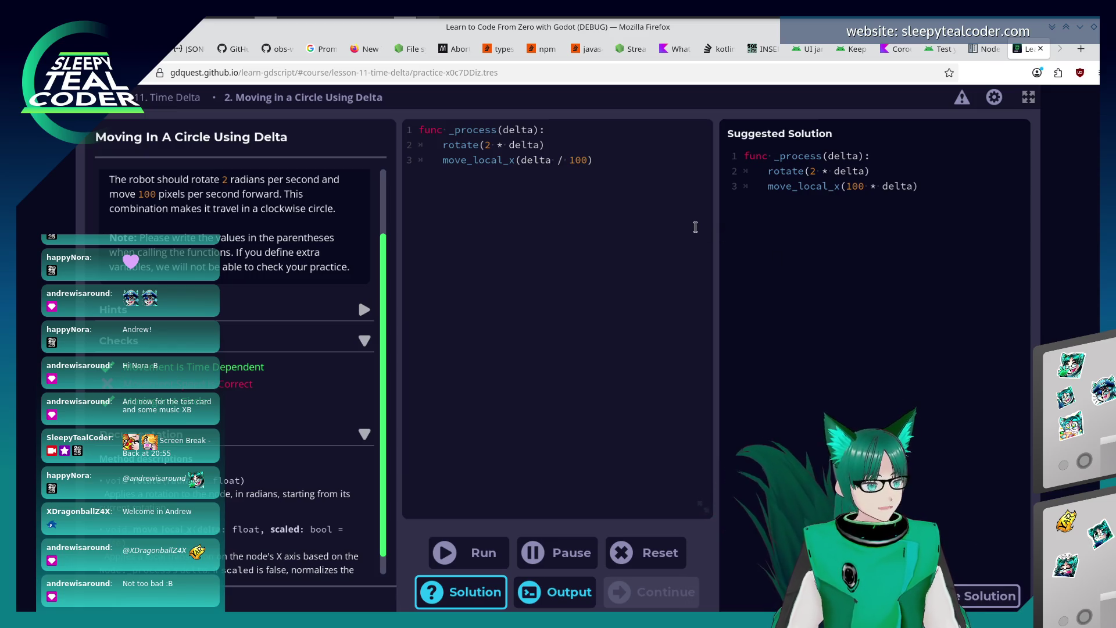
click(482, 594)
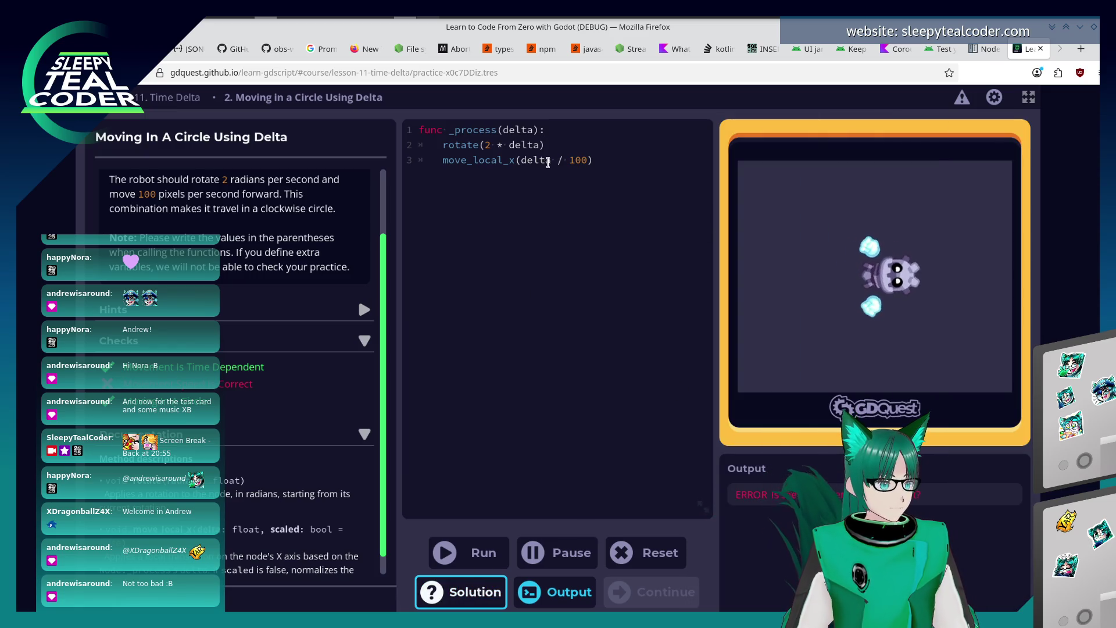
click(549, 161)
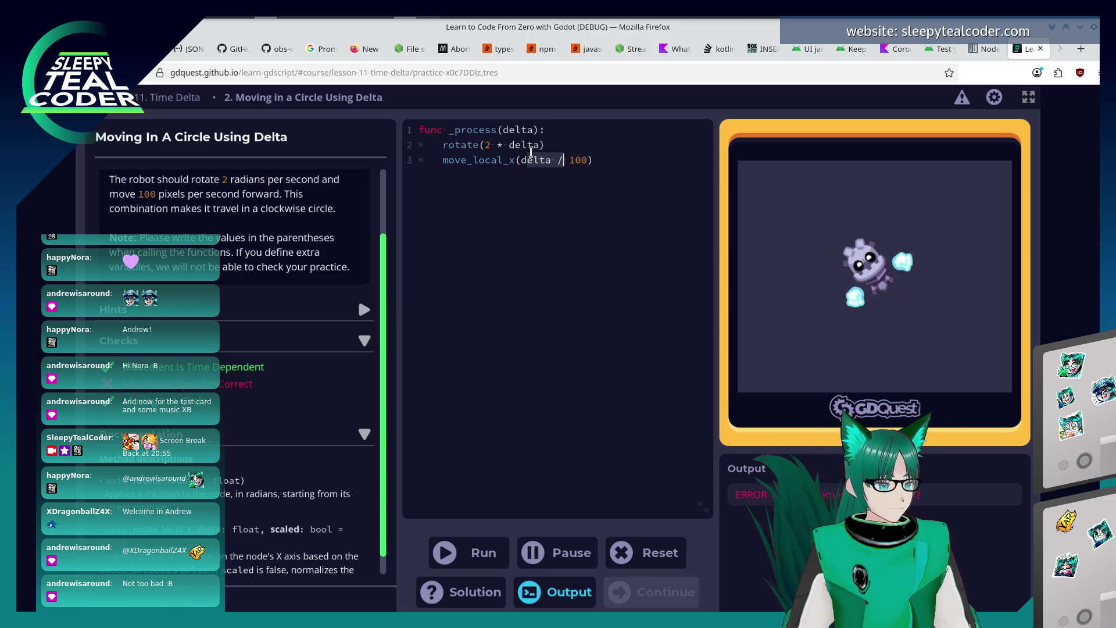
key(BackSpace)
text(* delta, alse)
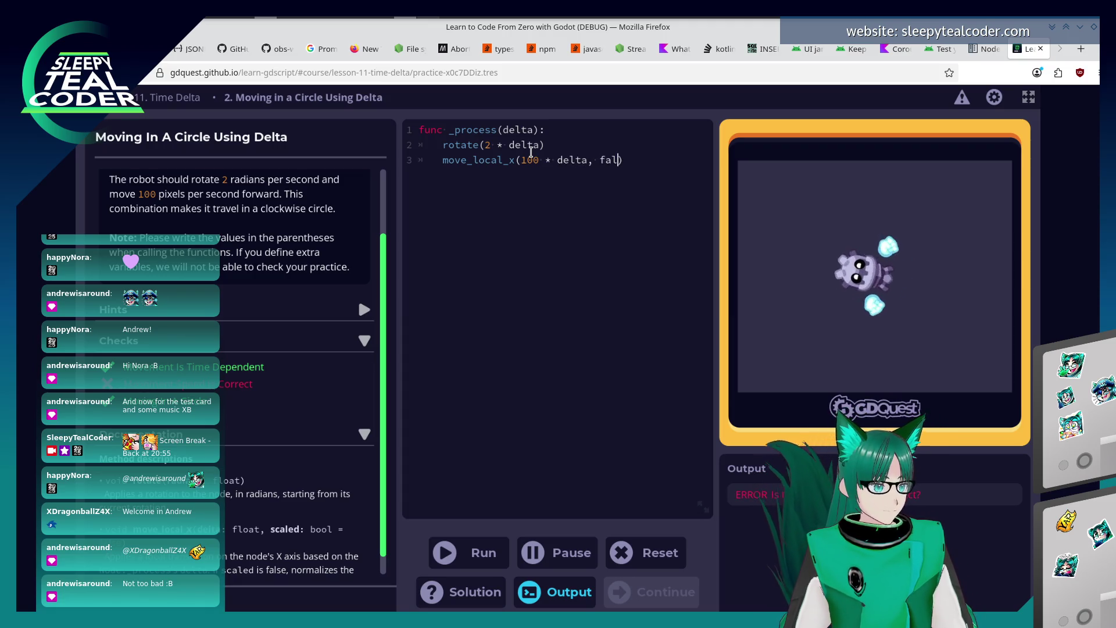
text(se)
click(450, 552)
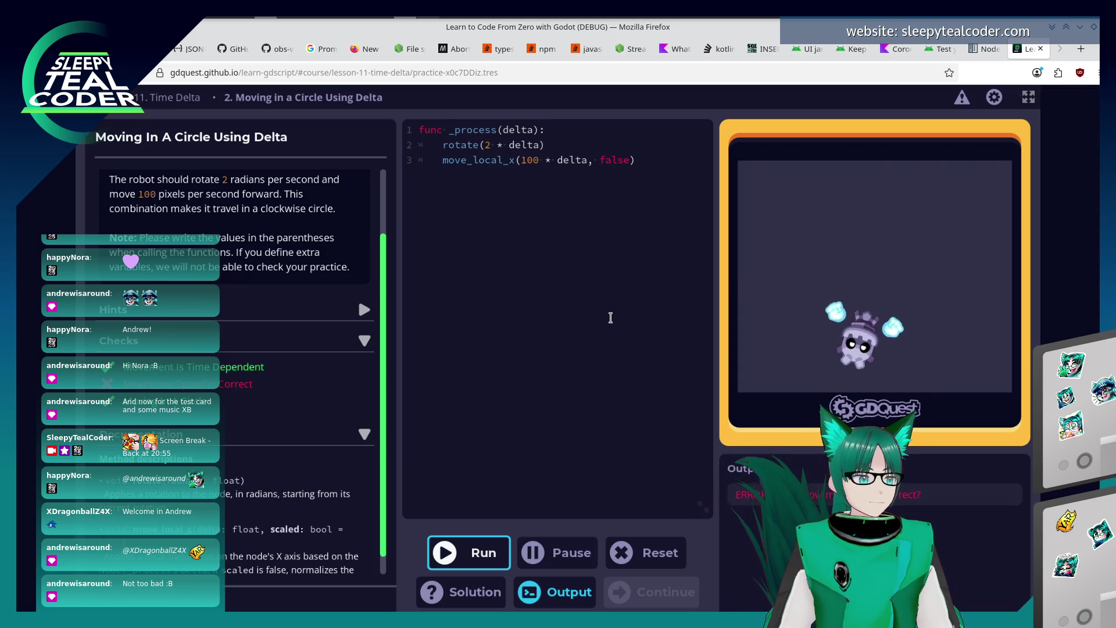
Remove the extra false argument so move_local_x(100 * delta) passes, and dismiss Well done.
click(631, 168)
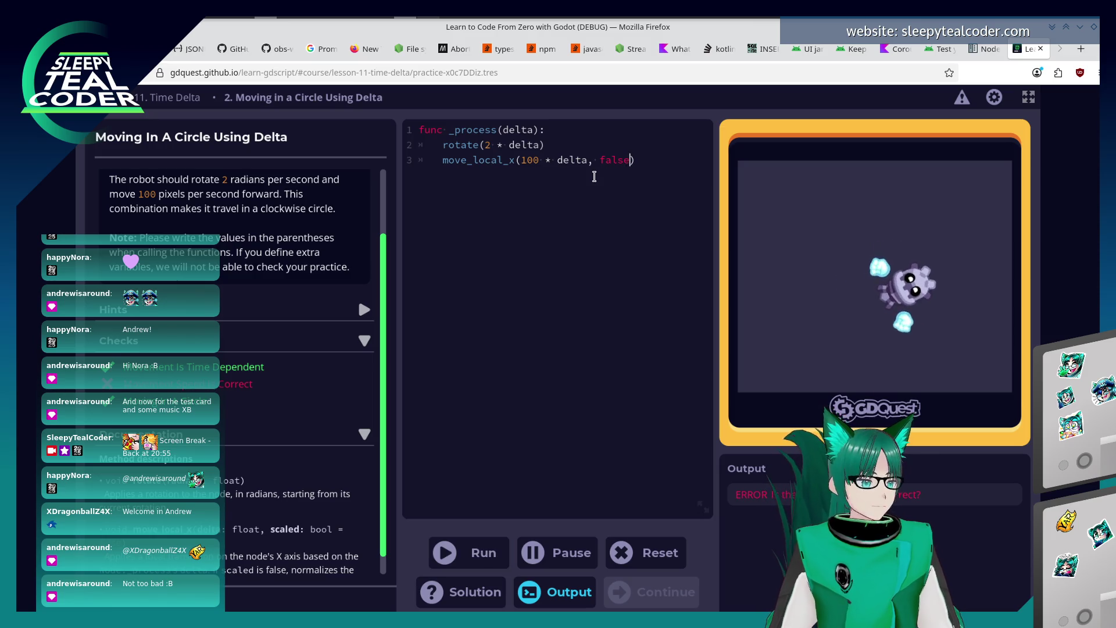
key(BackSpace)
key(BackSpace)
key(BackSpace)
key(BackSpace)
key(BackSpace)
key(BackSpace)
key(ctrl+Return)
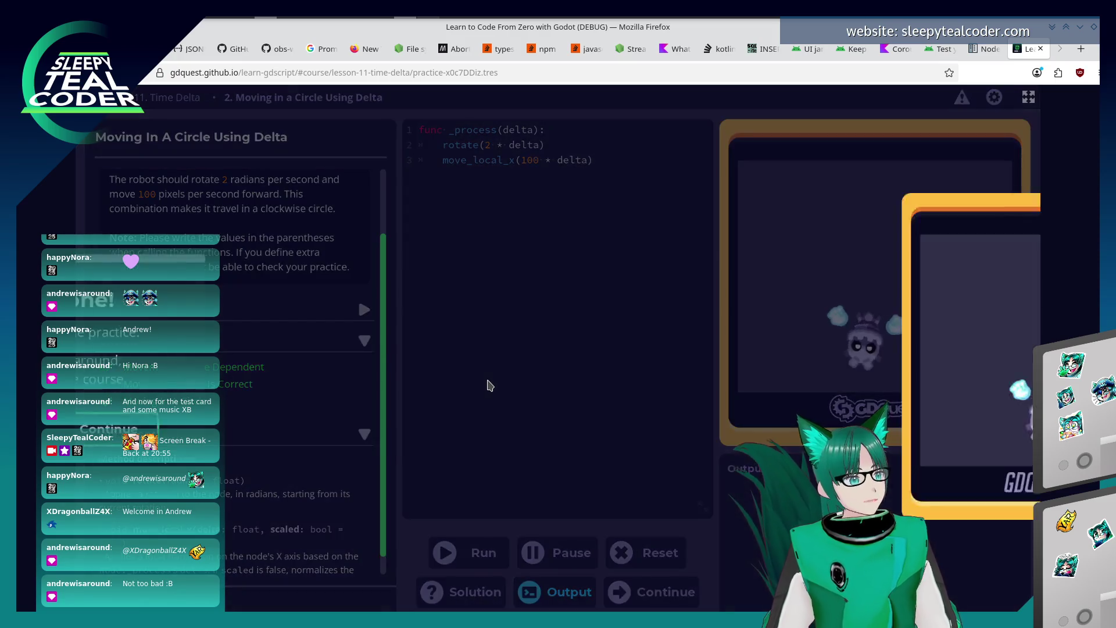
click(450, 428)
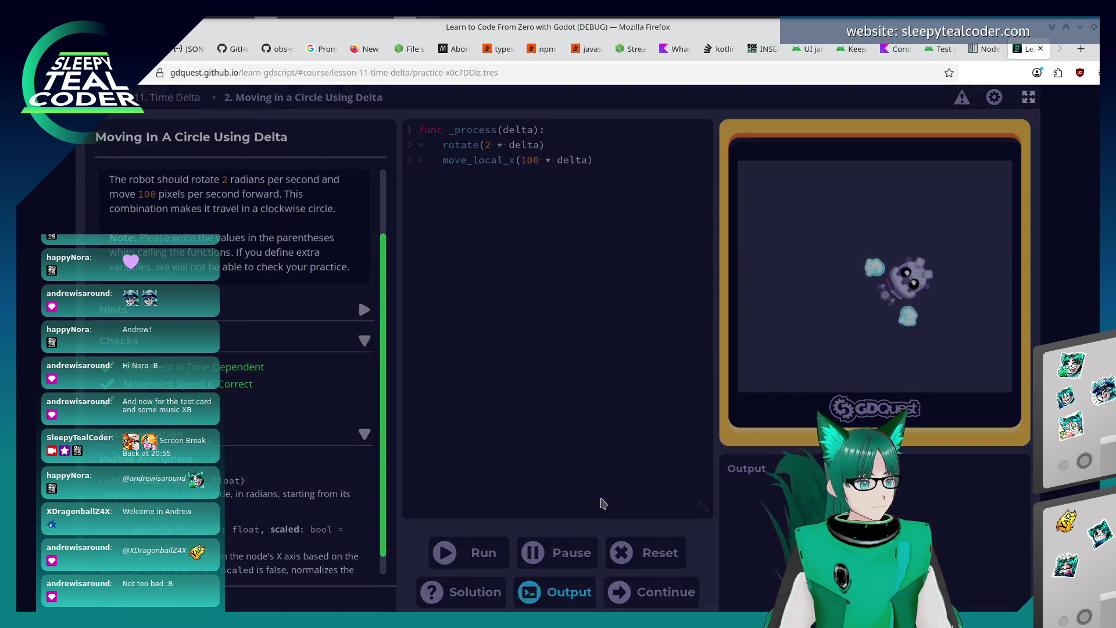
Continue to Lesson 12 and pick 'how fast the character rotates' for the number-4 quiz.
click(613, 423)
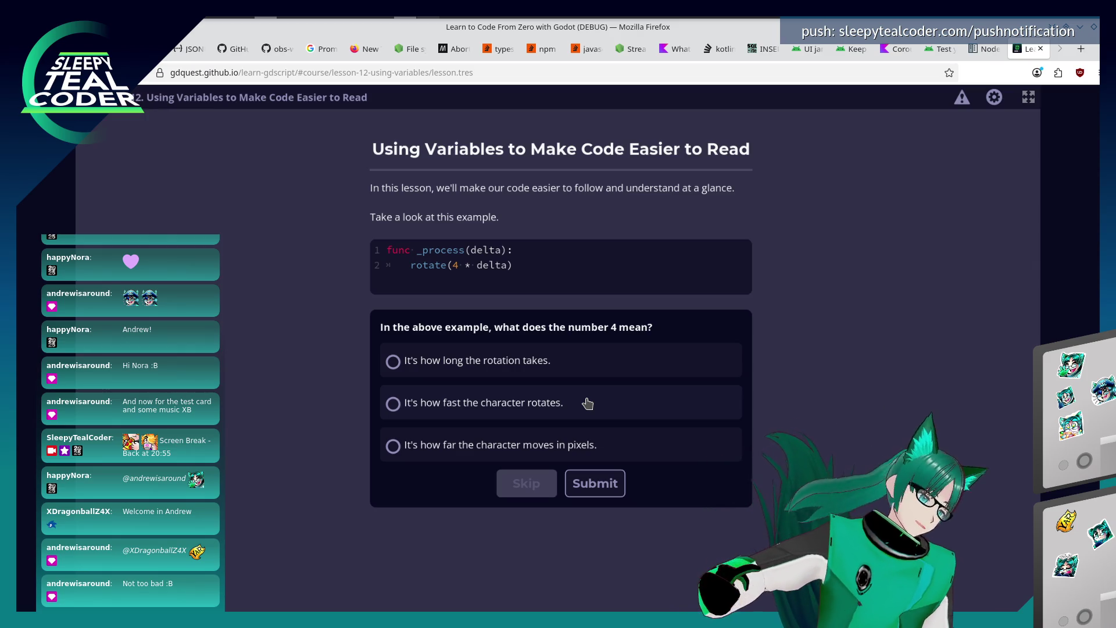
click(588, 404)
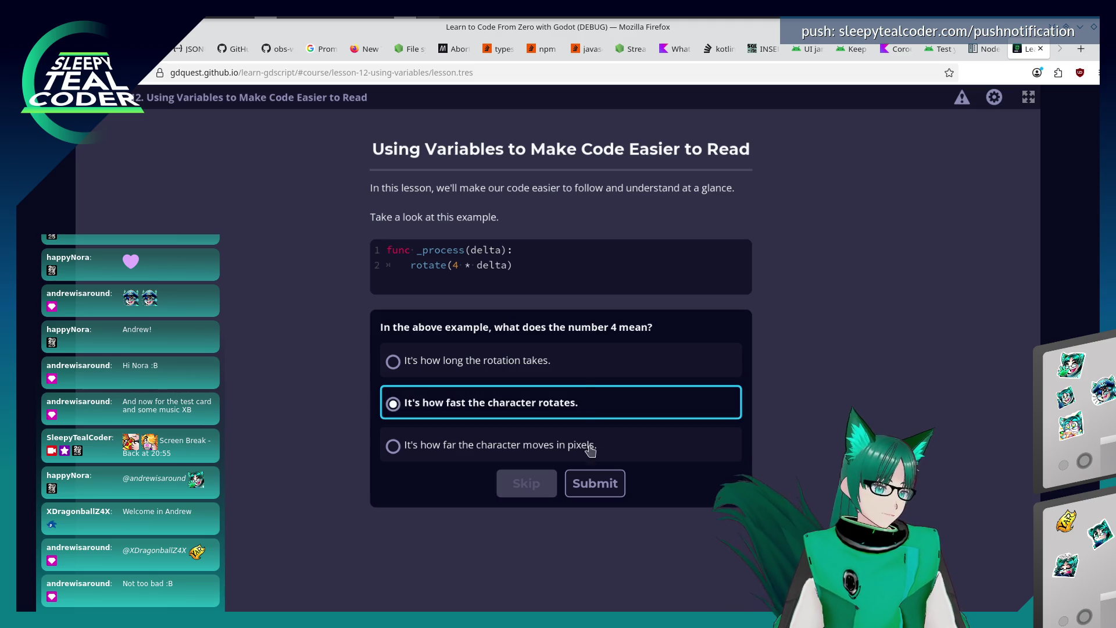
Submit the rotation-speed answer, then answer var angular_speed = 4 and submit it.
click(604, 491)
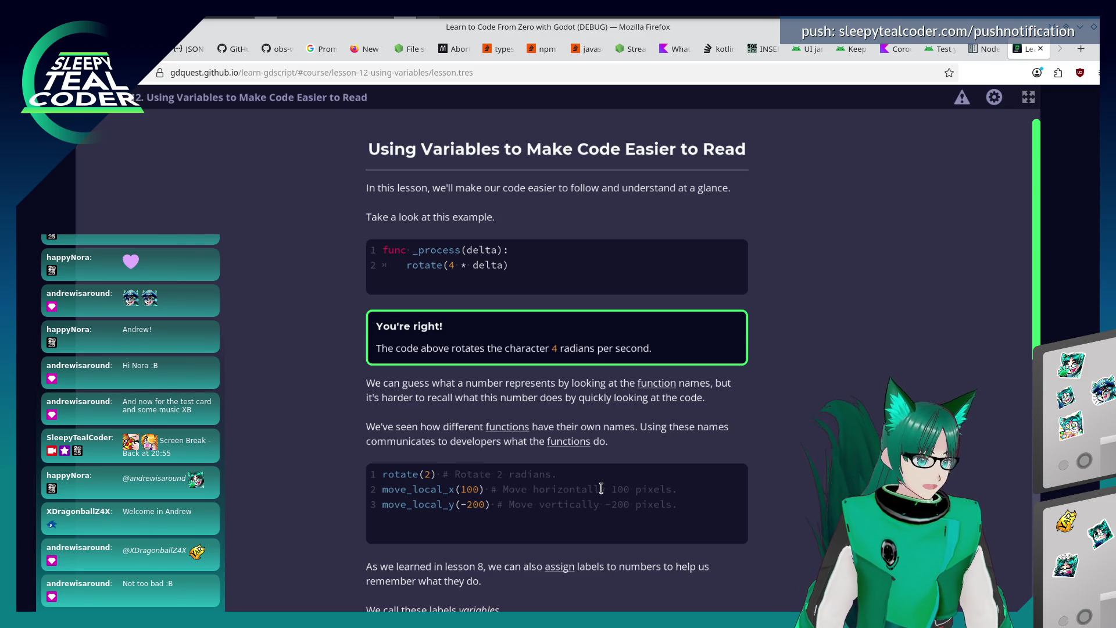
scroll(601, 489, down, 3)
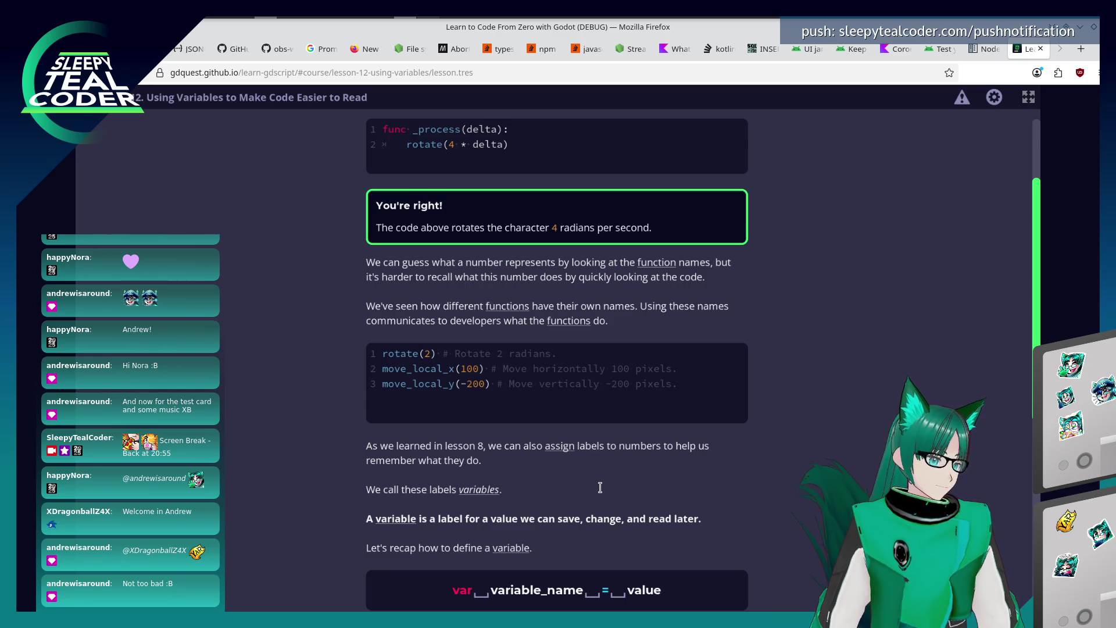
scroll(623, 551, down, 3)
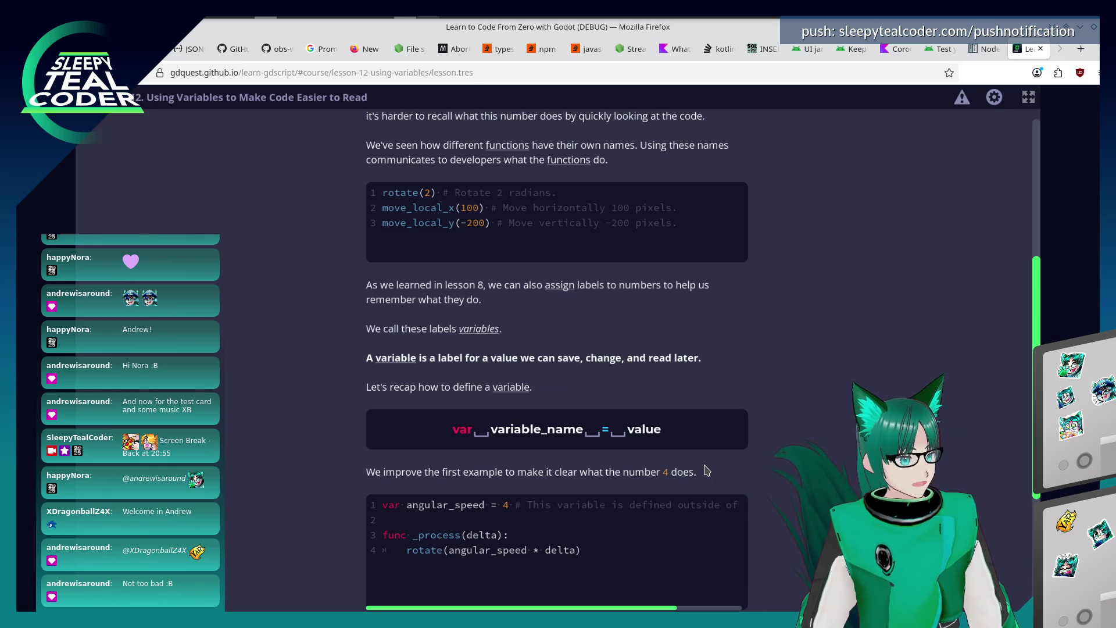
scroll(706, 471, down, 3)
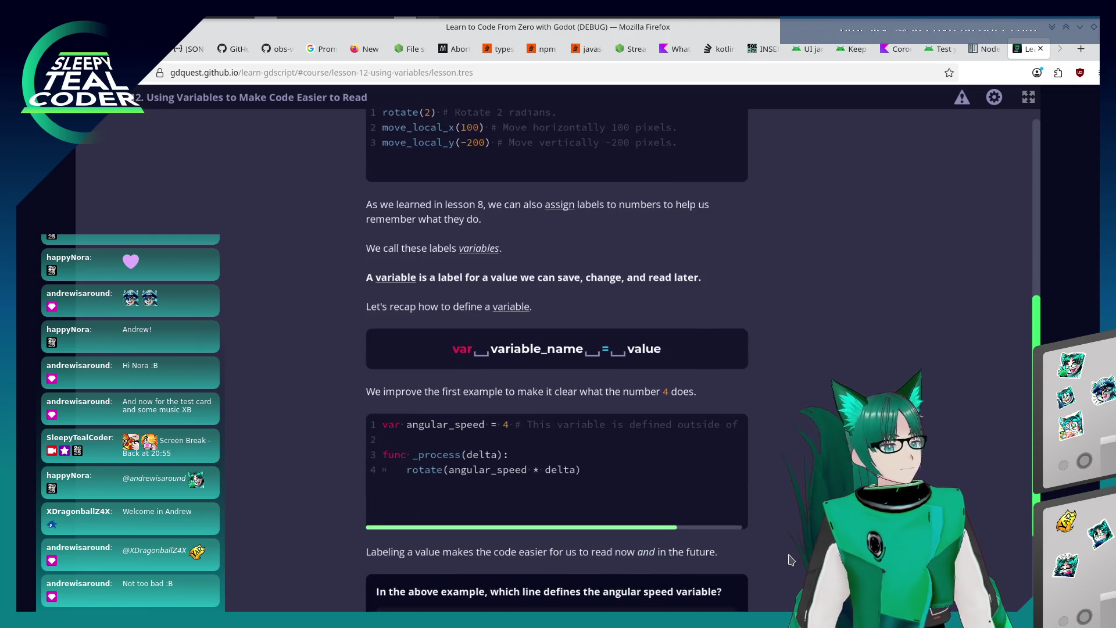
scroll(754, 553, down, 1)
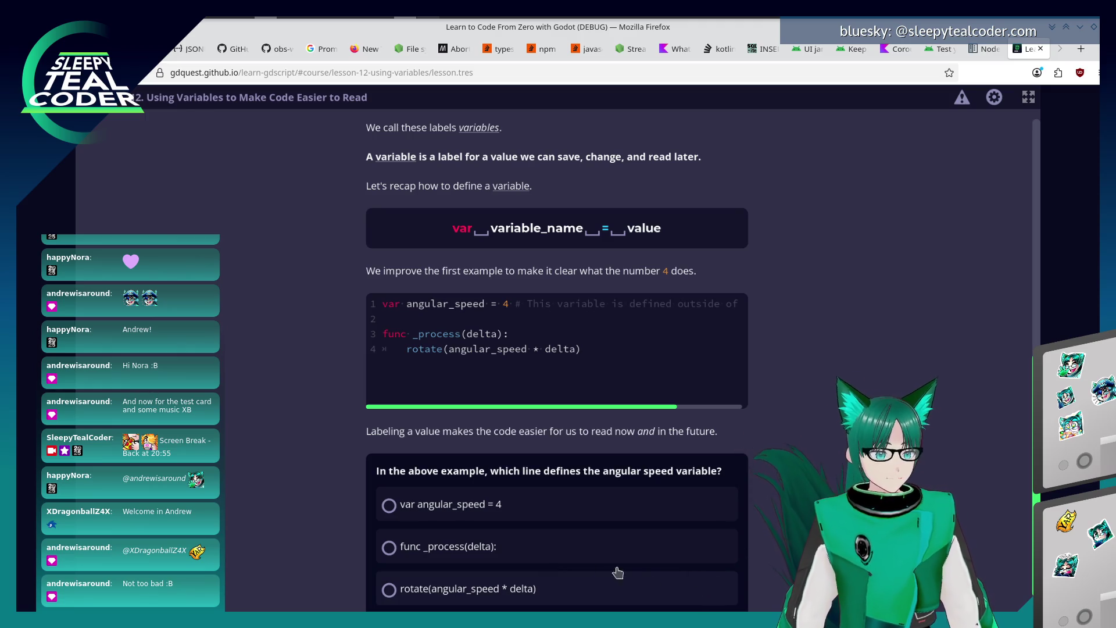
click(417, 522)
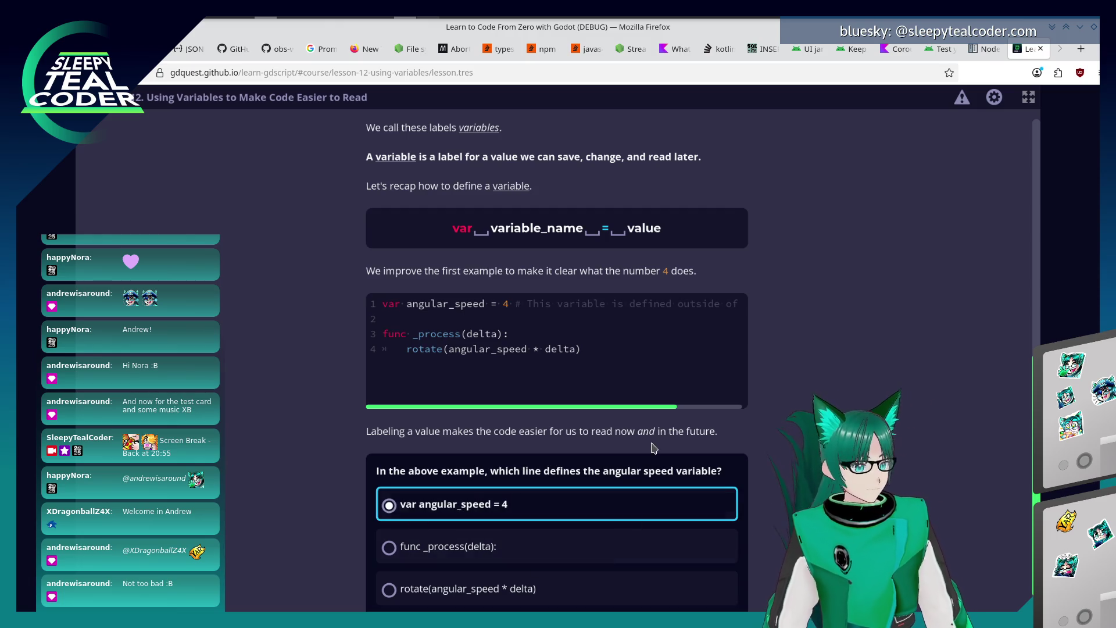
scroll(523, 515, down, 1)
click(590, 586)
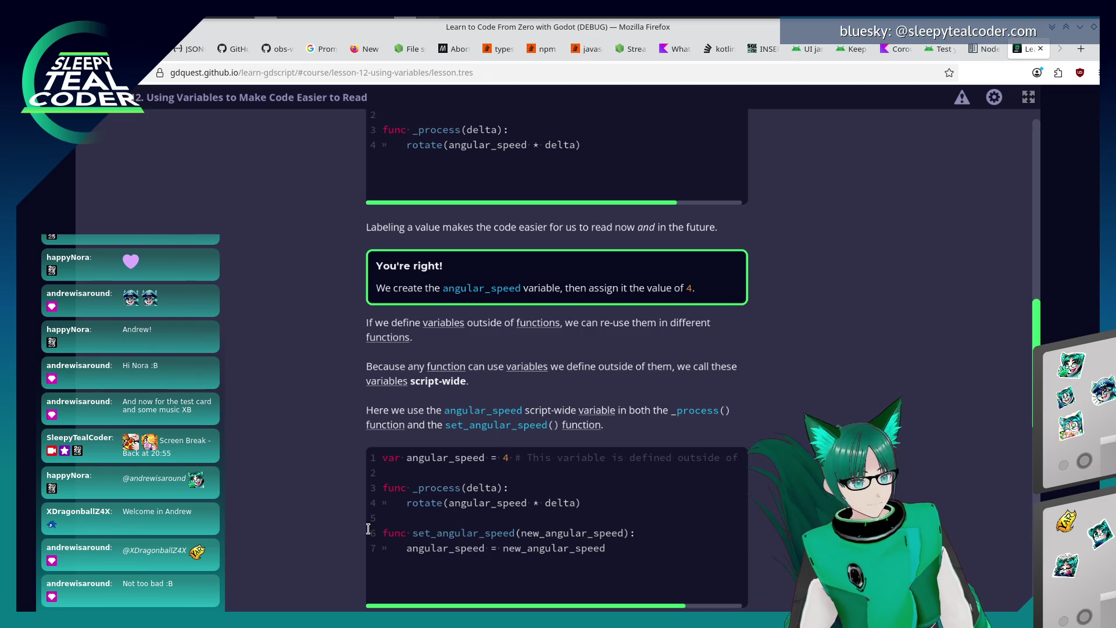
scroll(268, 518, down, 2)
scroll(268, 519, down, 2)
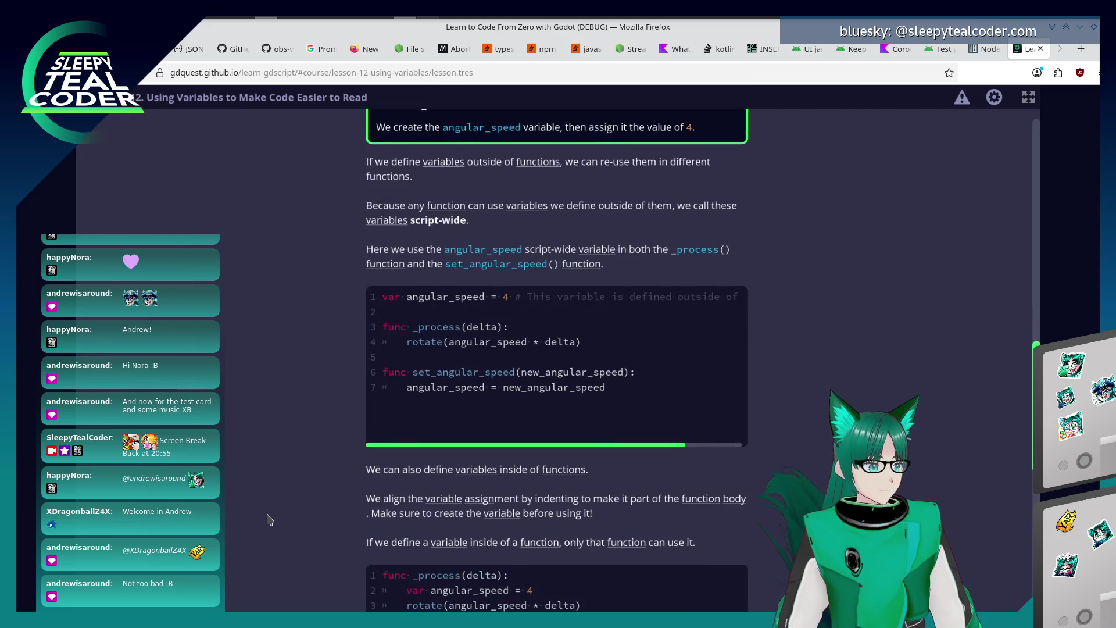
scroll(268, 519, down, 3)
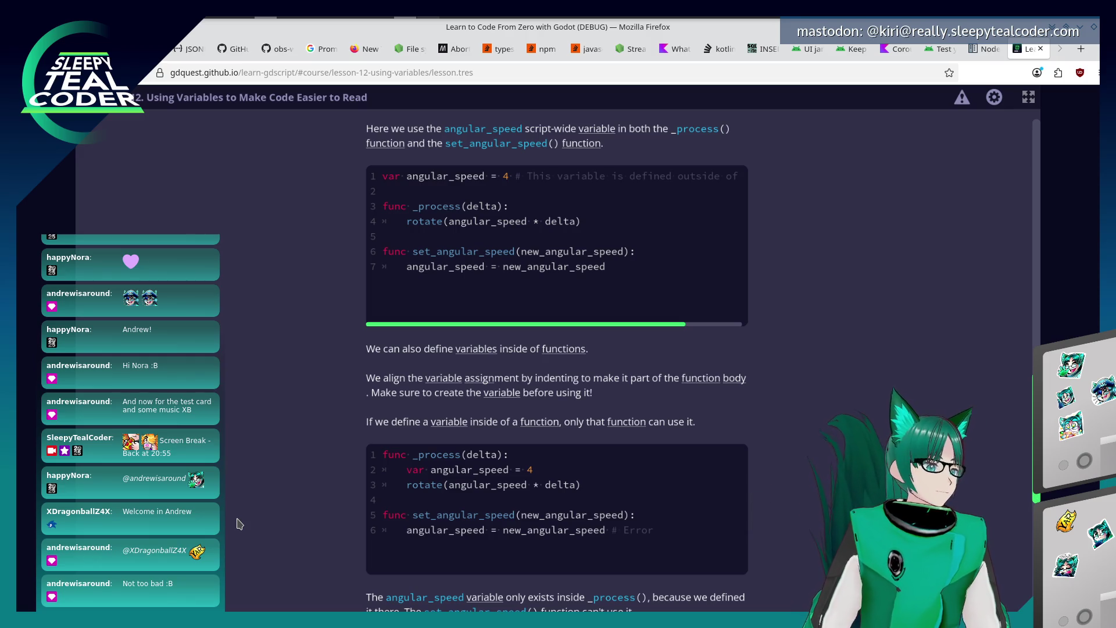
scroll(556, 366, down, 5)
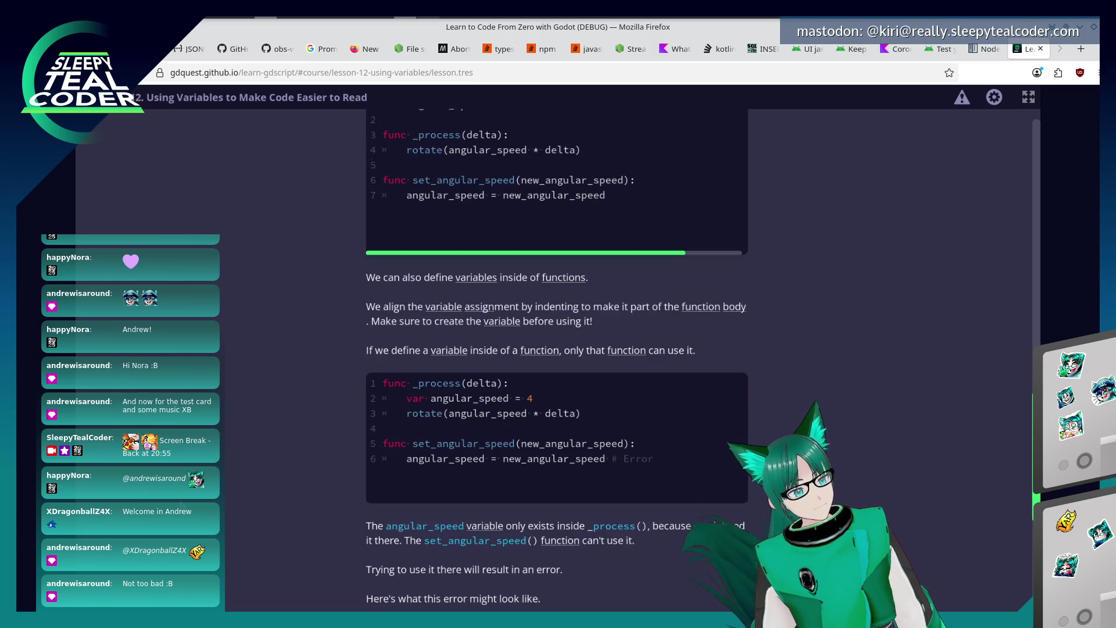
scroll(556, 367, down, 1)
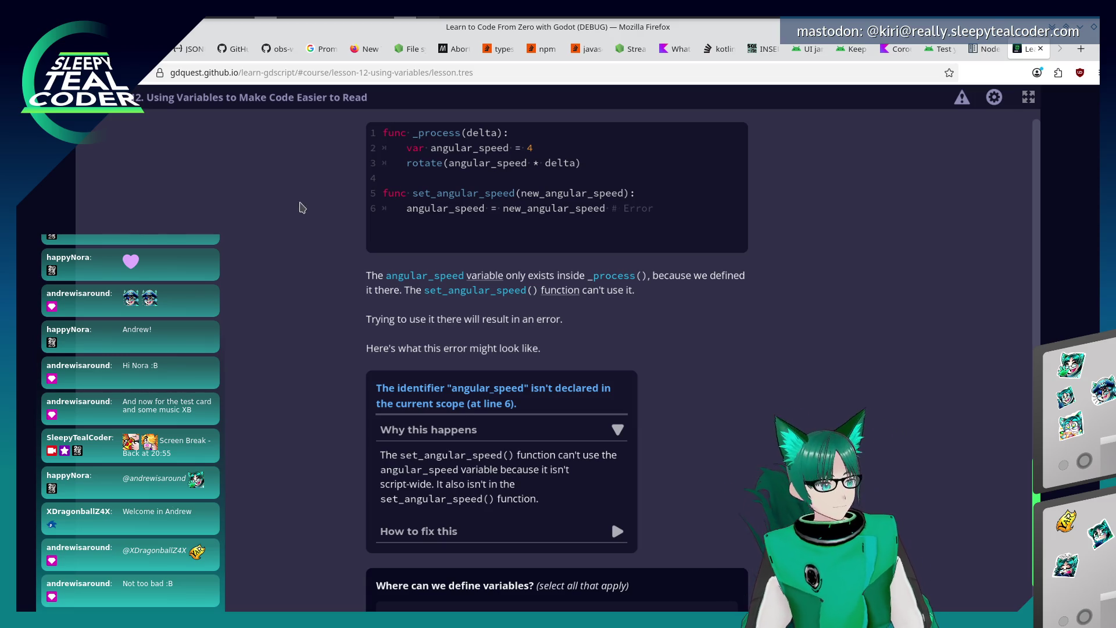
scroll(301, 207, down, 3)
Answer that variables can be defined both inside and outside of functions and submit.
click(386, 504)
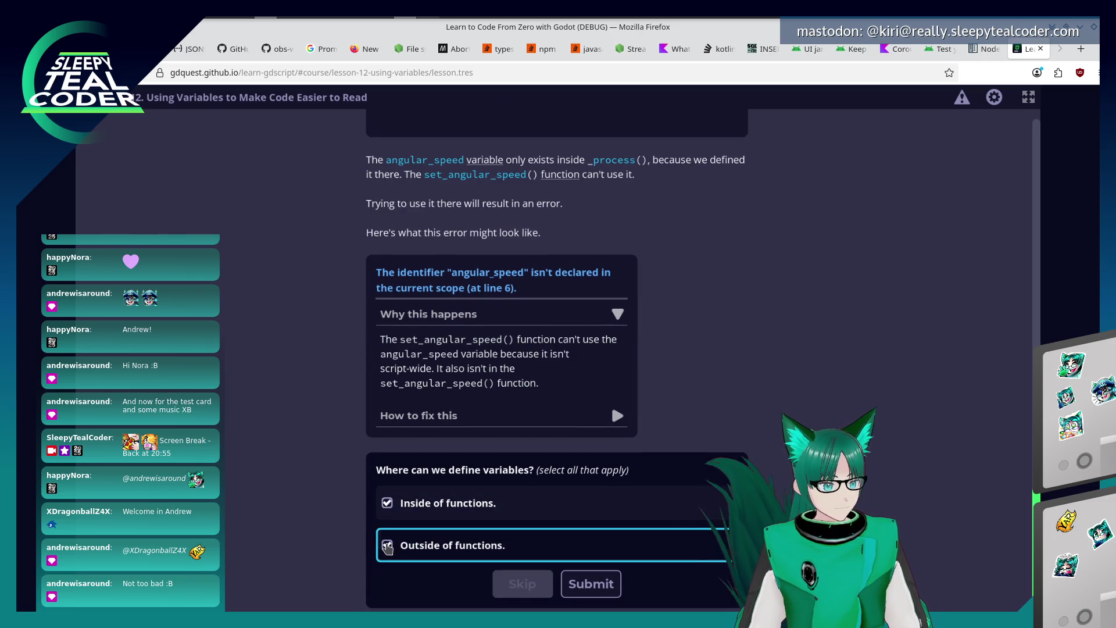
click(387, 544)
click(590, 584)
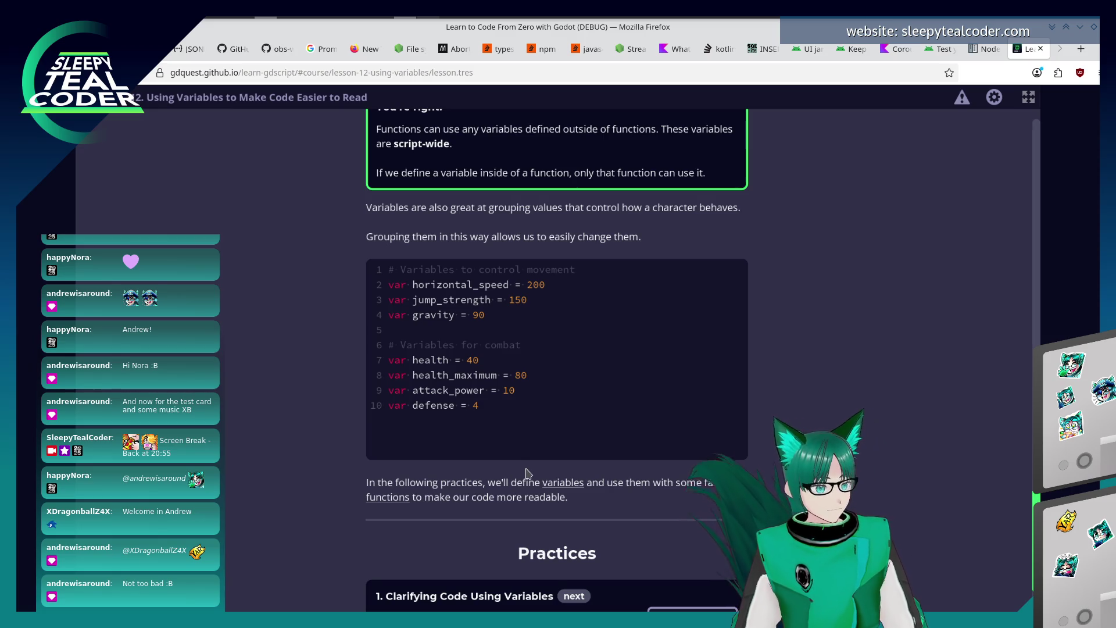
scroll(594, 473, down, 2)
Start the '1. Clarifying Code Using Variables' practice from its card.
click(693, 541)
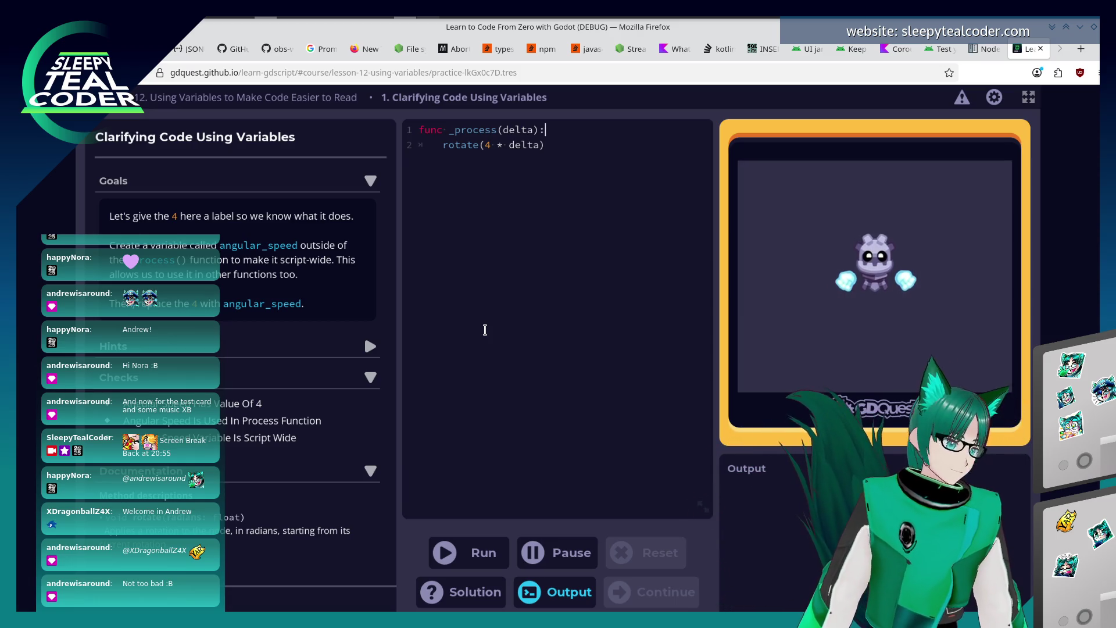
Declare var angular_speed = 4 above _process, use it in rotate(), run and continue.
key(ctrl+Home)
key(Return)
key(Return)
key(Up)
key(Up)
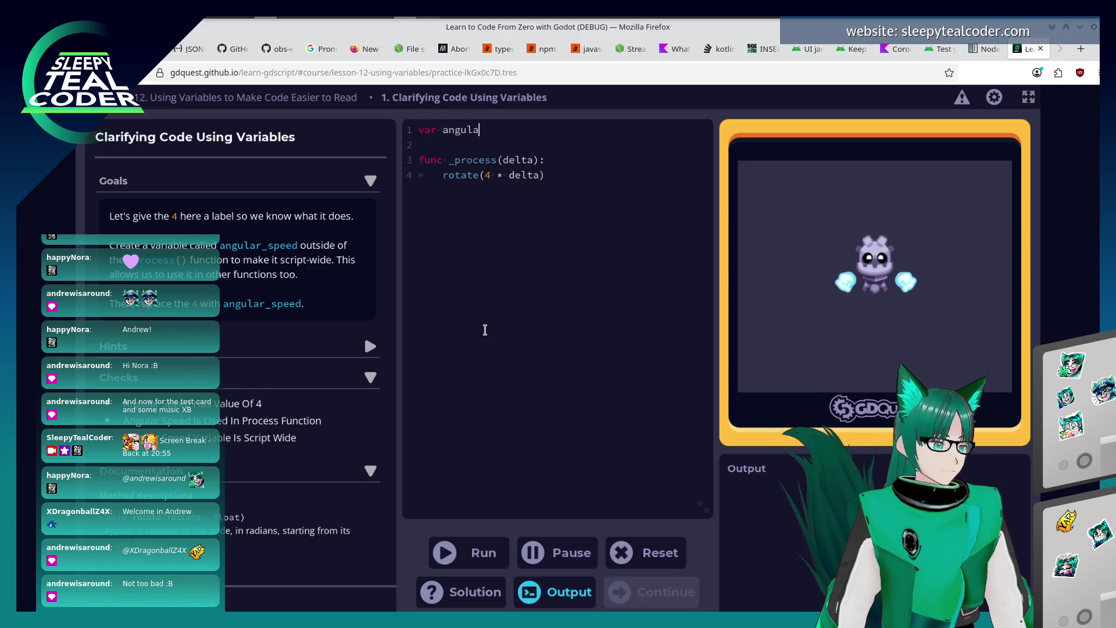
text(r_speed =)
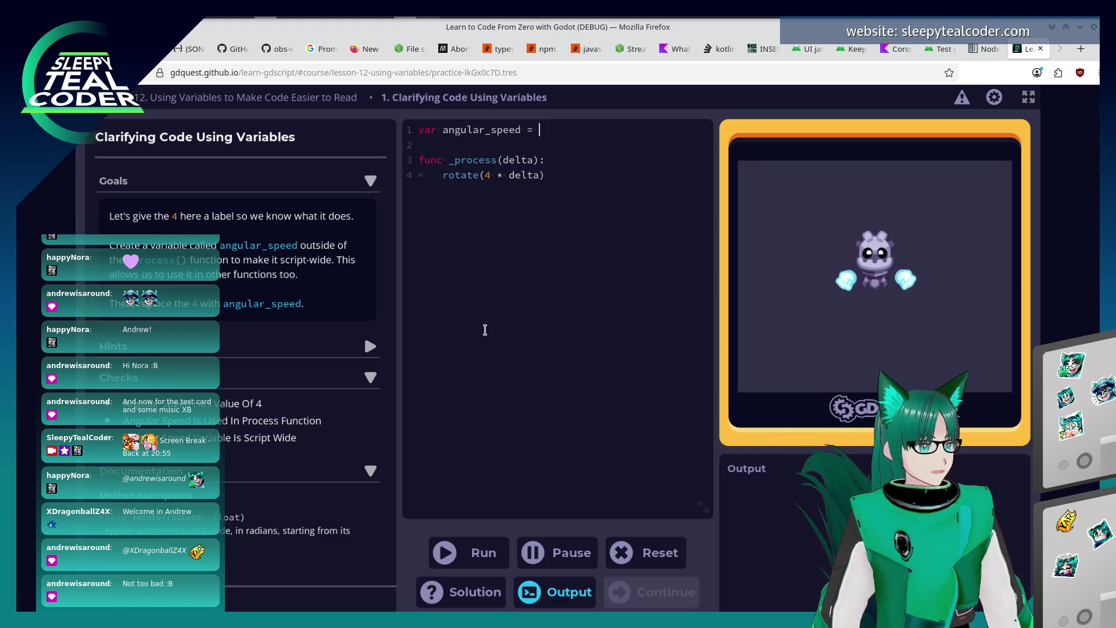
text(4)
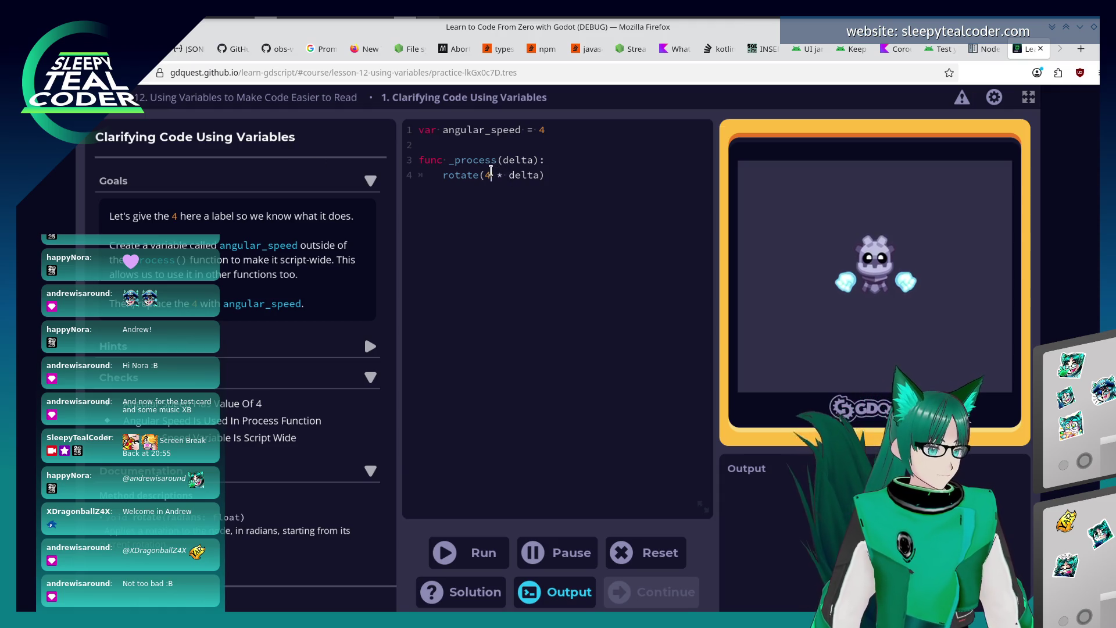
key(BackSpace)
text(angular_speed)
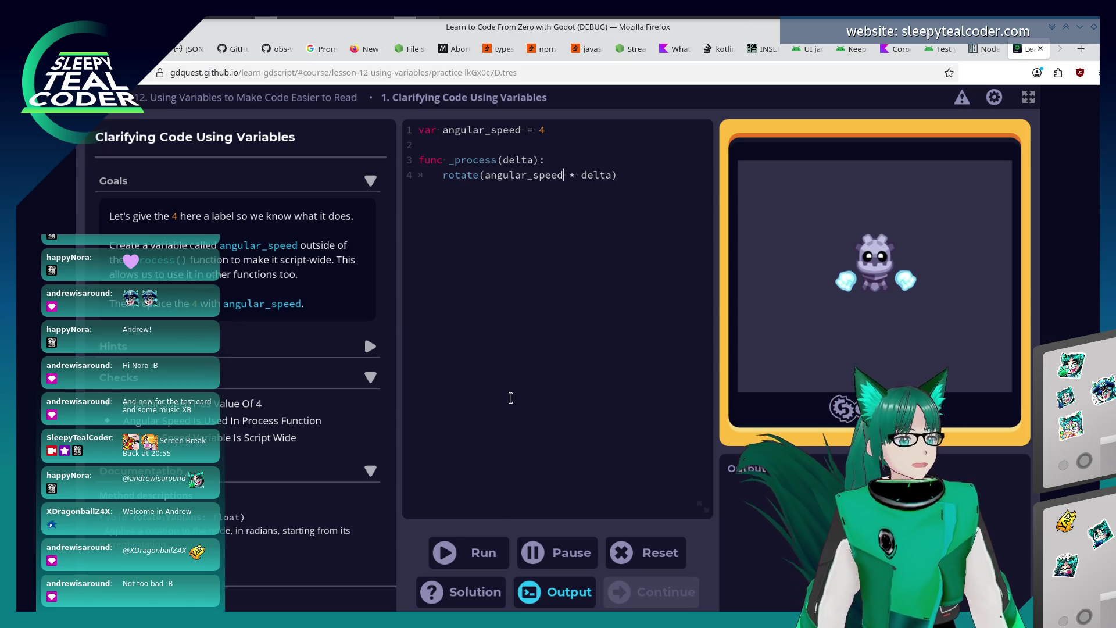
click(481, 551)
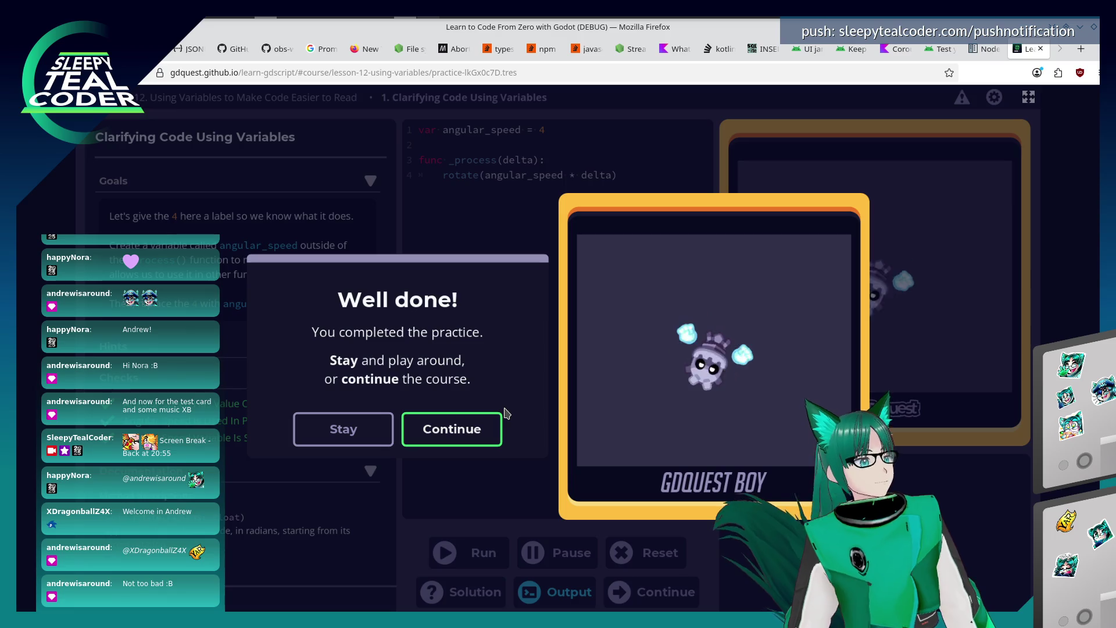
click(489, 429)
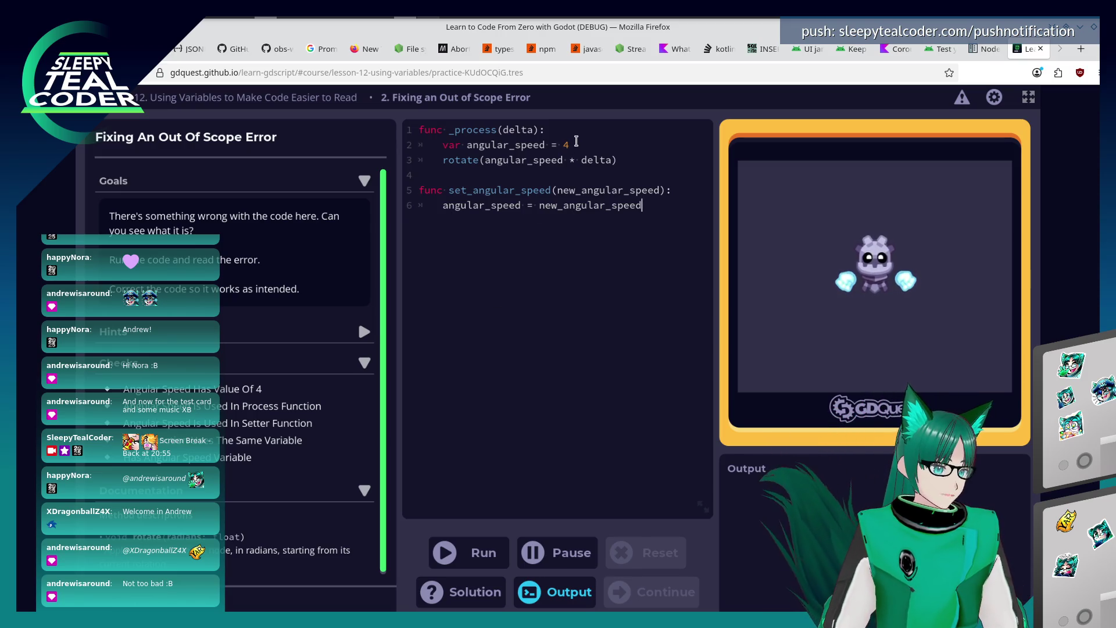
Move 'var angular_speed = 4' out of _process to line 1, unindented at script level.
click(601, 145)
key(shift+Home)
key(shift+Home)
key(ctrl+c)
key(BackSpace)
key(BackSpace)
key(Home)
key(Return)
key(Return)
key(Up)
key(Up)
key(ctrl+v)
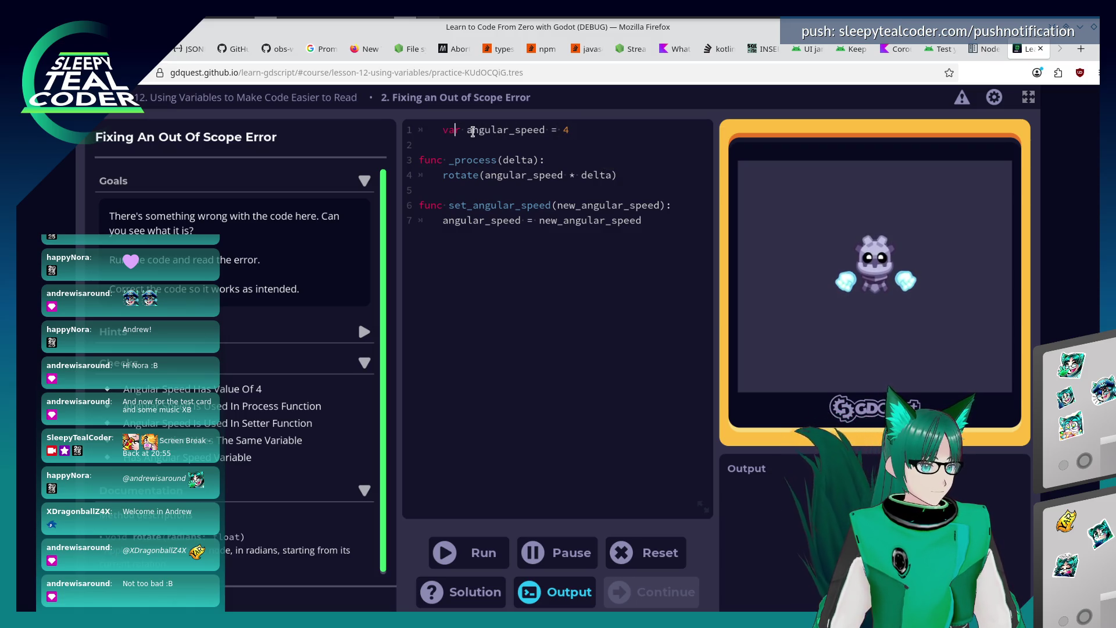
key(BackSpace)
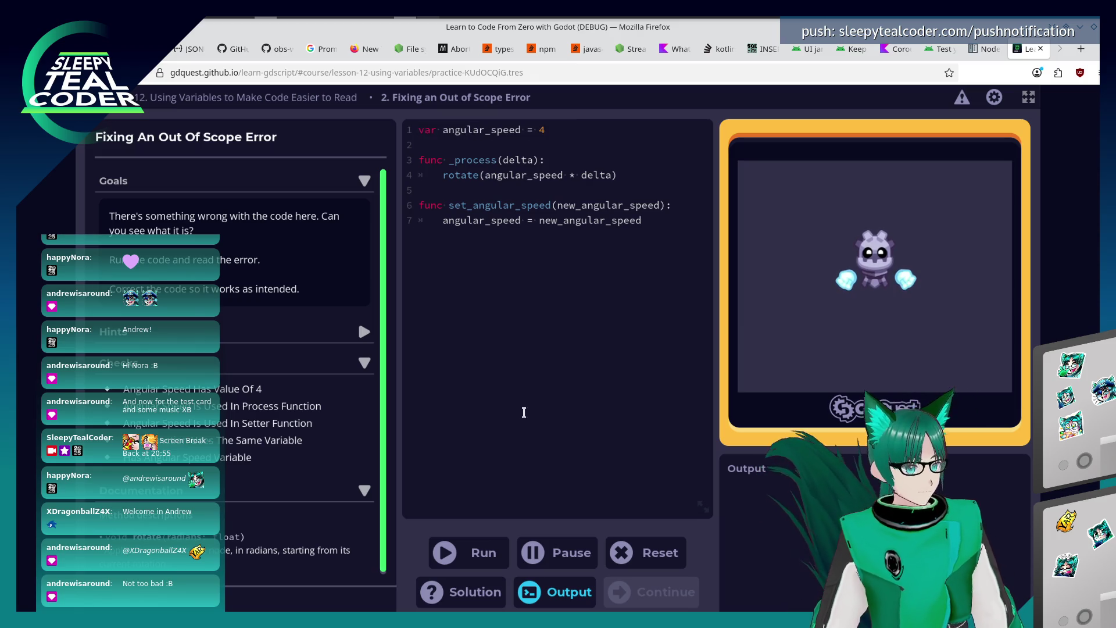
Run the fixed script so the practice passes and continue the course.
click(476, 555)
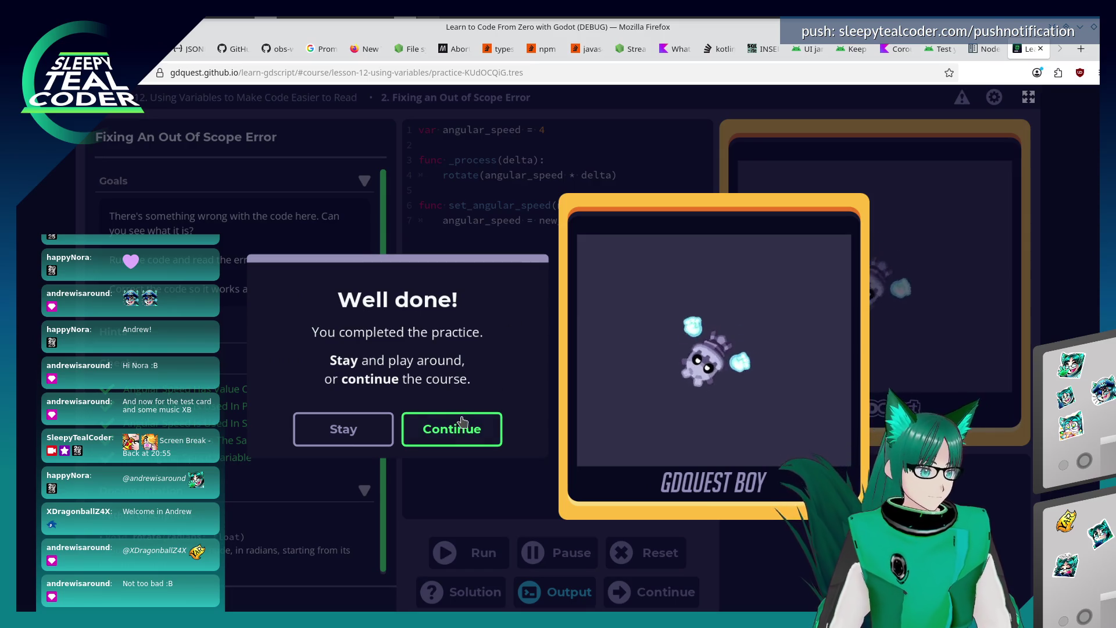
click(448, 428)
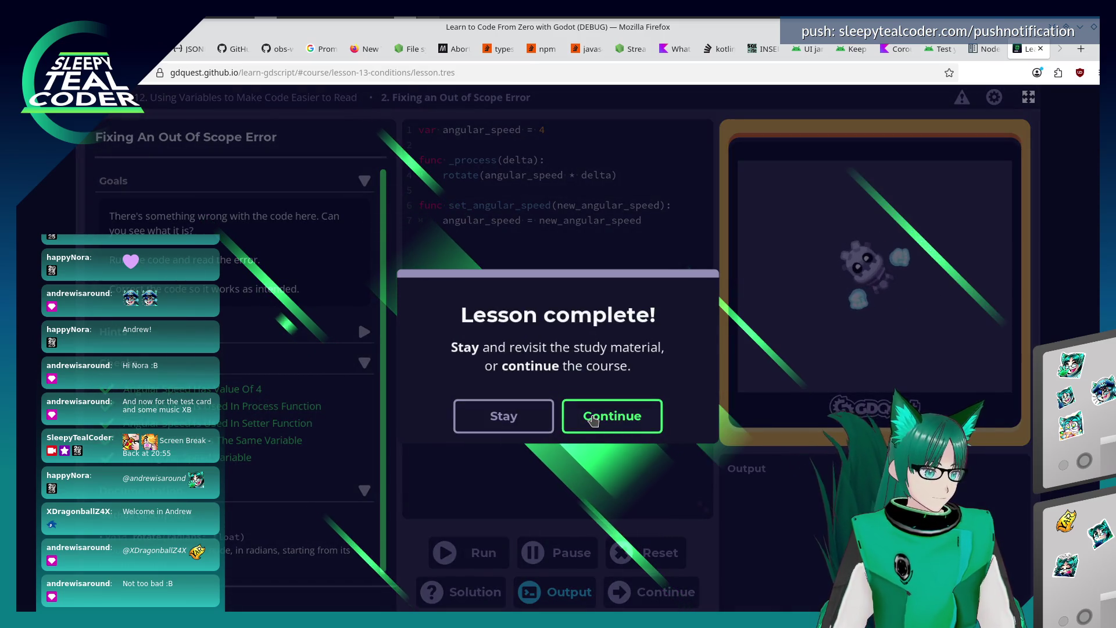
Continue past the finished lesson, glance at the course index, then enter Lesson 13 Conditions.
click(591, 416)
key(Escape)
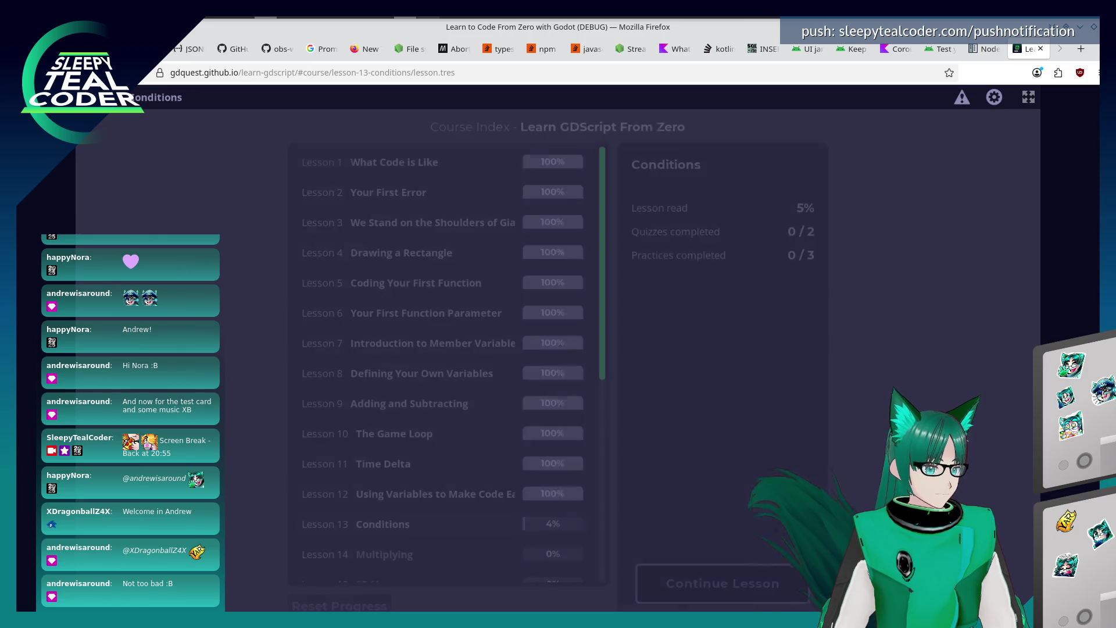
scroll(315, 349, down, 3)
scroll(345, 384, down, 3)
scroll(344, 384, down, 3)
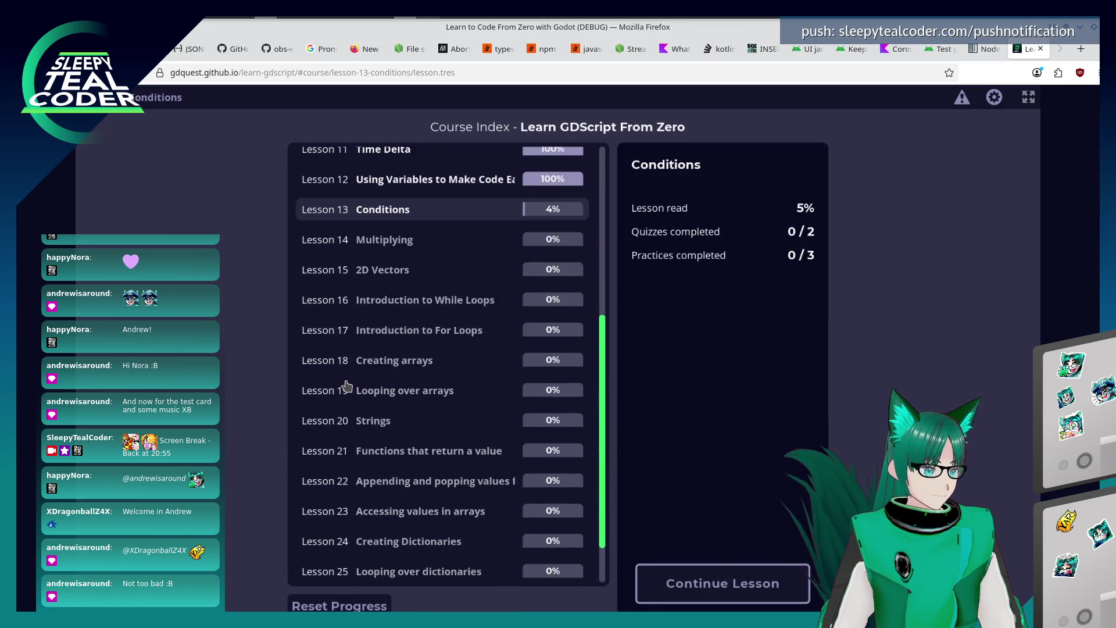
scroll(347, 385, down, 2)
scroll(341, 384, up, 2)
scroll(340, 384, up, 3)
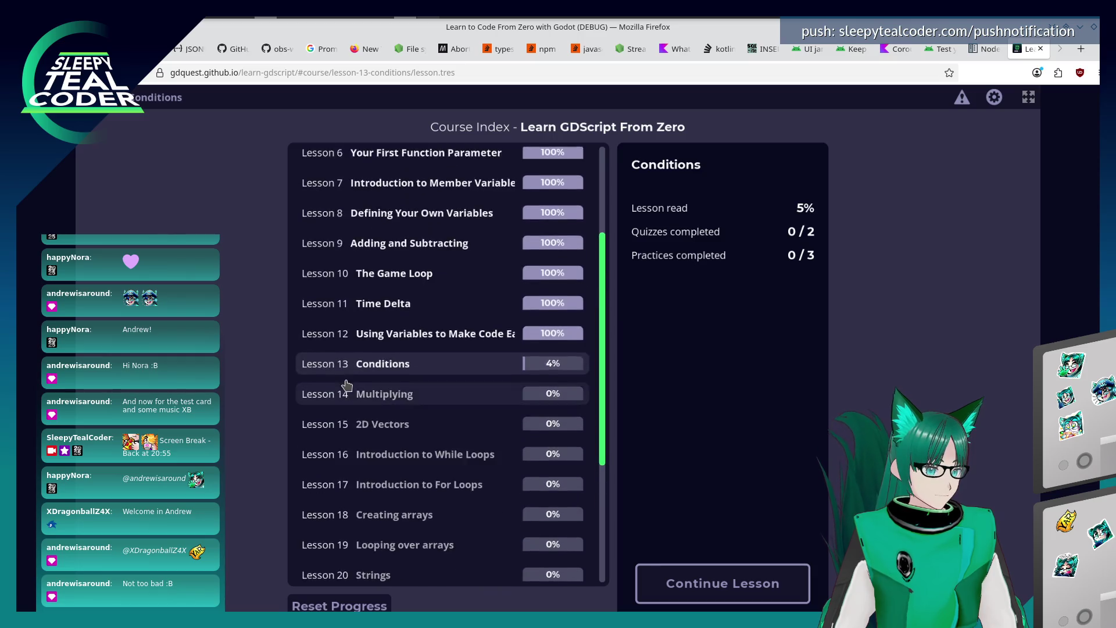
scroll(341, 392, up, 2)
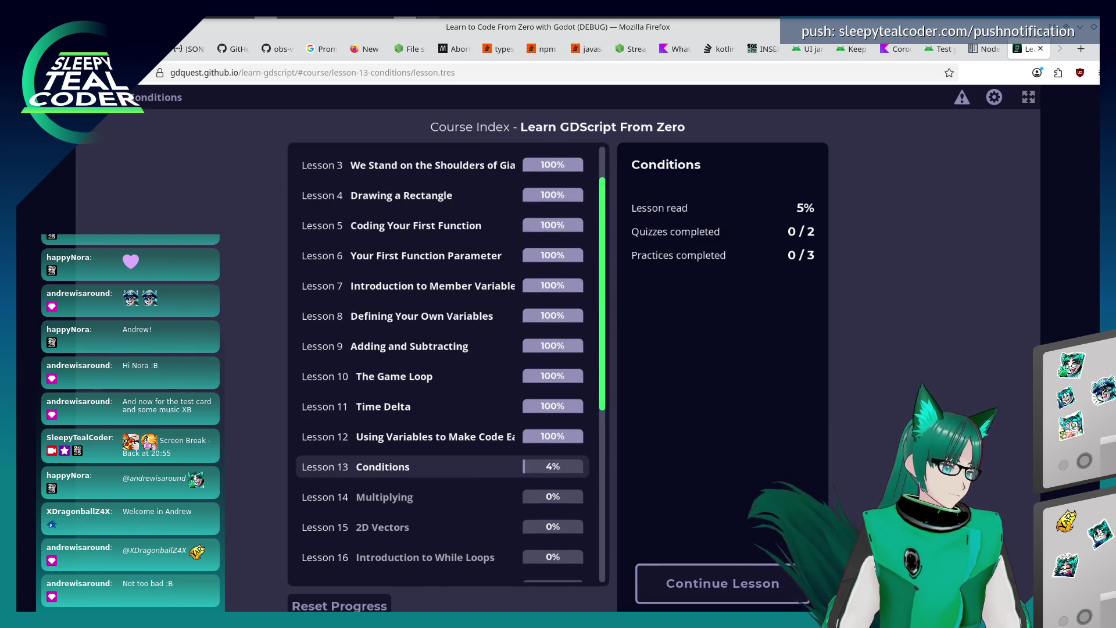
key(Escape)
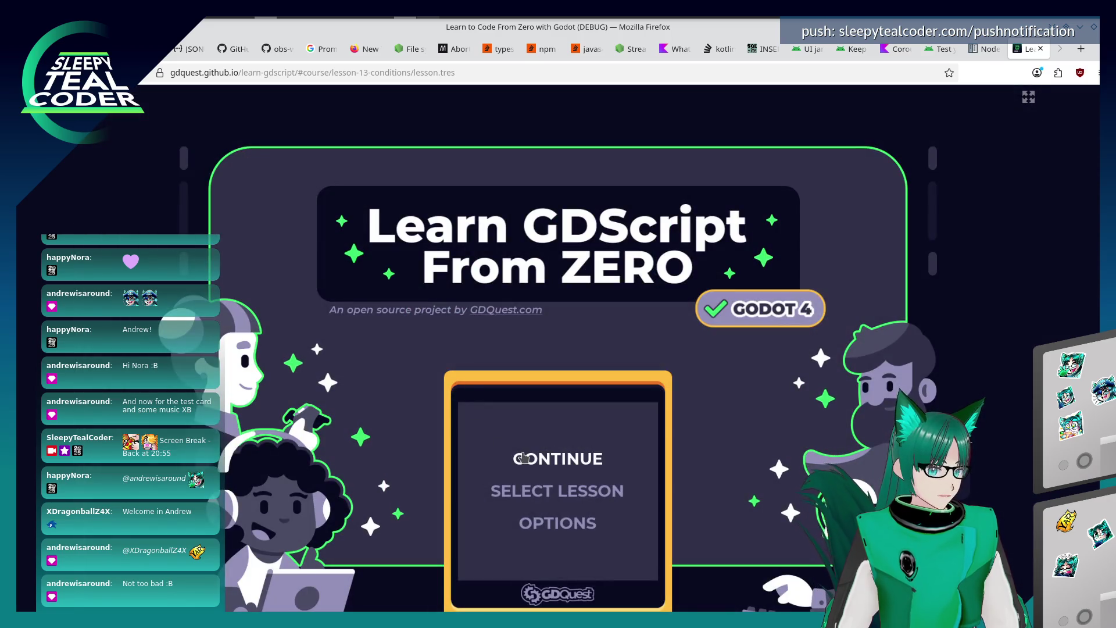
click(522, 457)
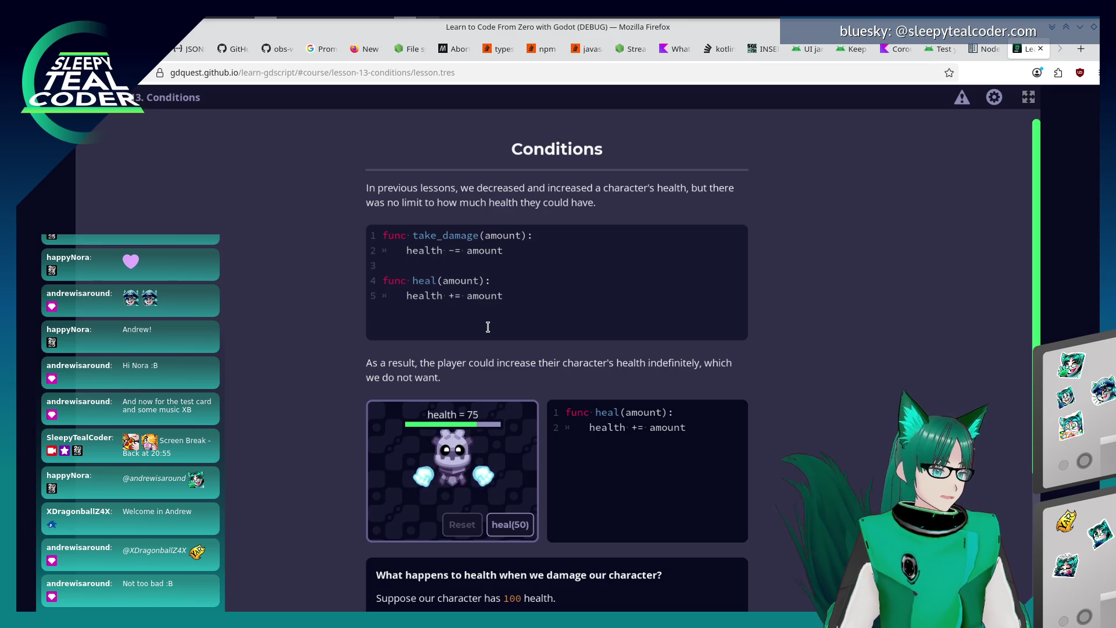
Heal the demo character with heal(50) repeatedly until its health reaches 1075.
click(509, 524)
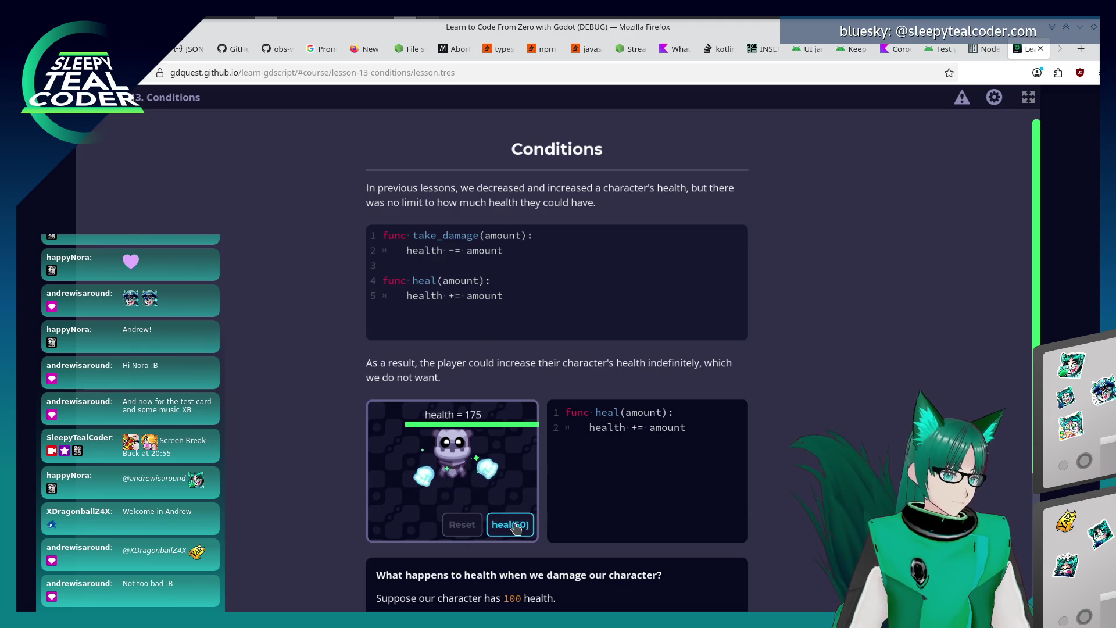
click(509, 526)
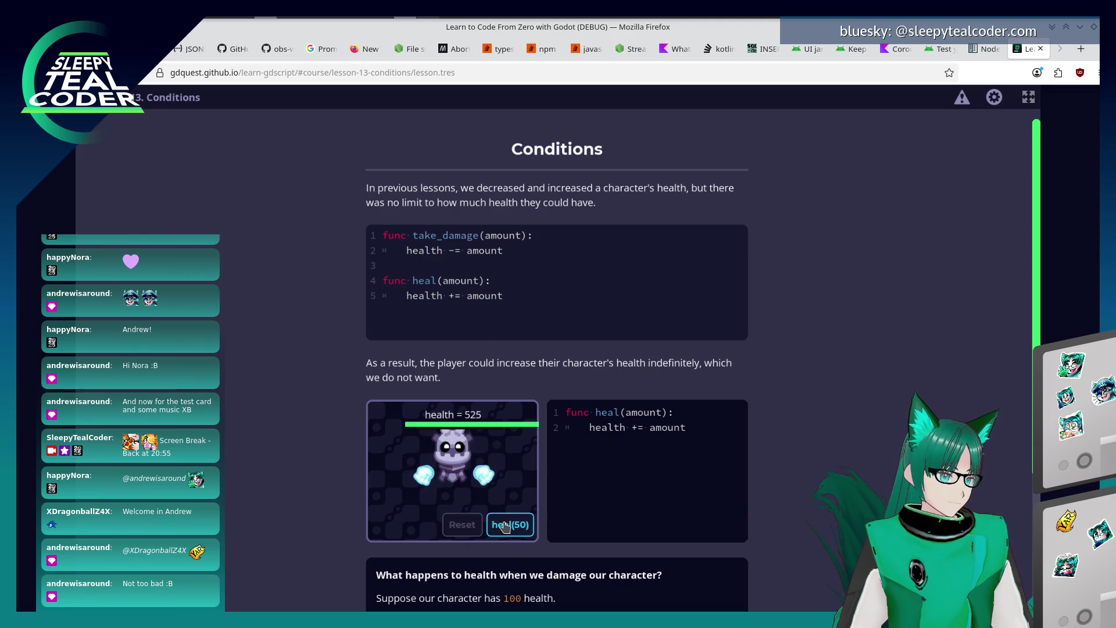
click(506, 524)
scroll(506, 525, down, 1)
click(513, 485)
double_click(516, 482)
double_click(516, 483)
click(517, 482)
scroll(322, 443, down, 2)
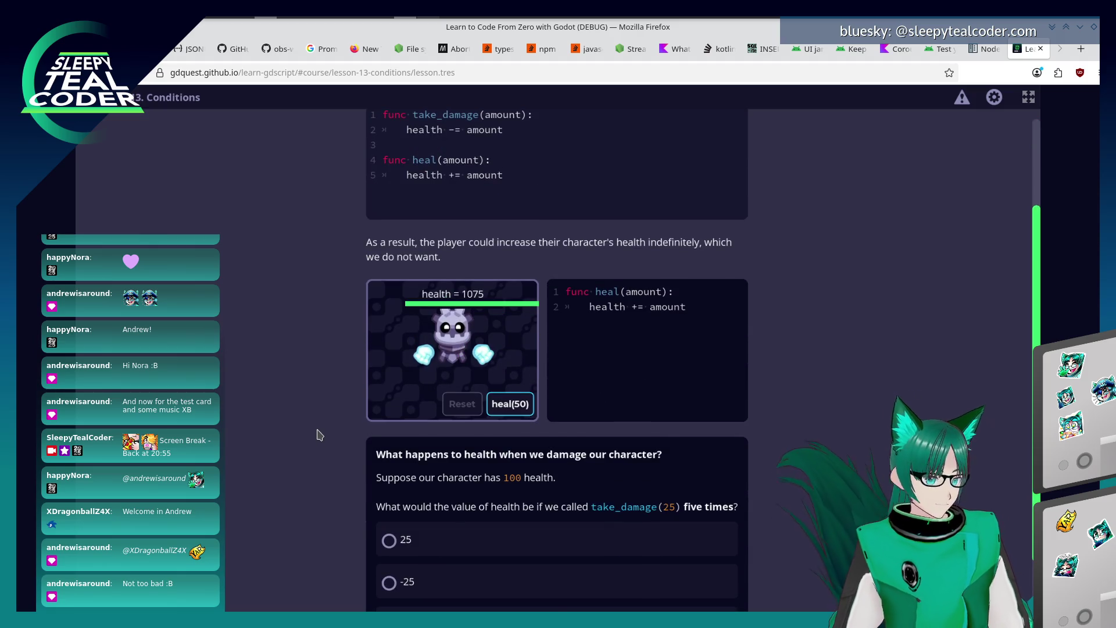
scroll(301, 439, down, 2)
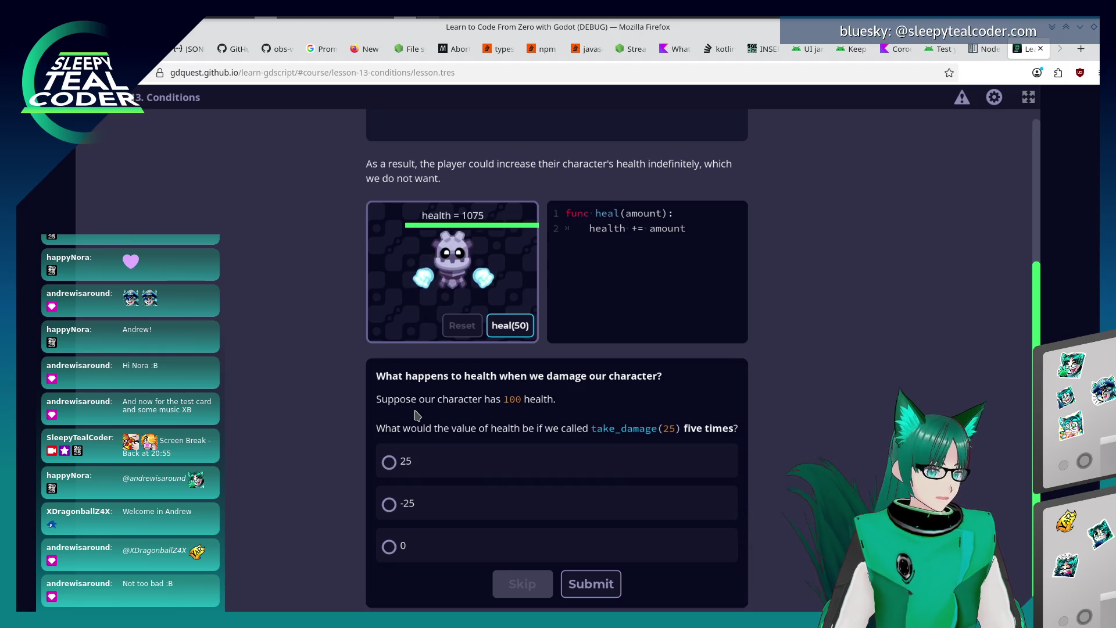
Answer the five take_damage(25) calls quiz with -25 and submit.
click(441, 518)
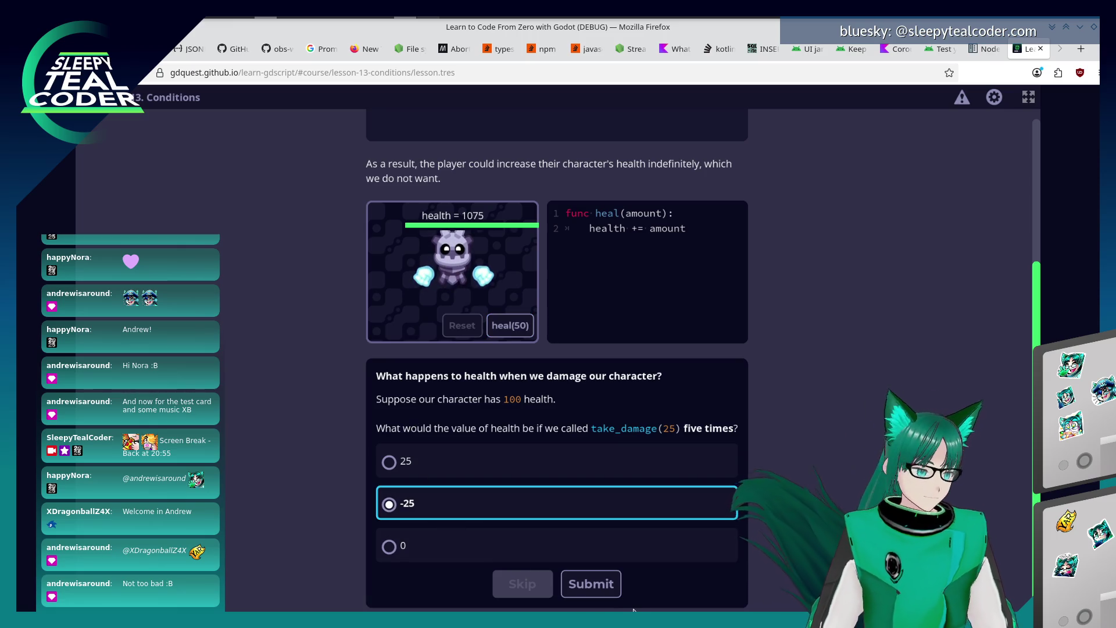
click(591, 584)
scroll(454, 518, down, 3)
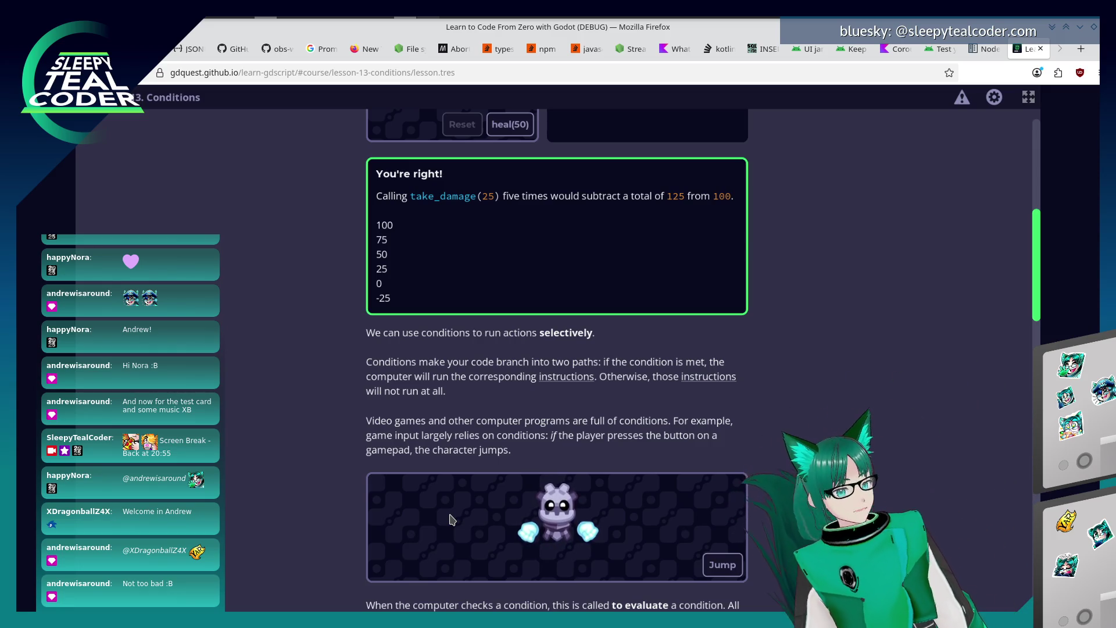
scroll(538, 341, down, 2)
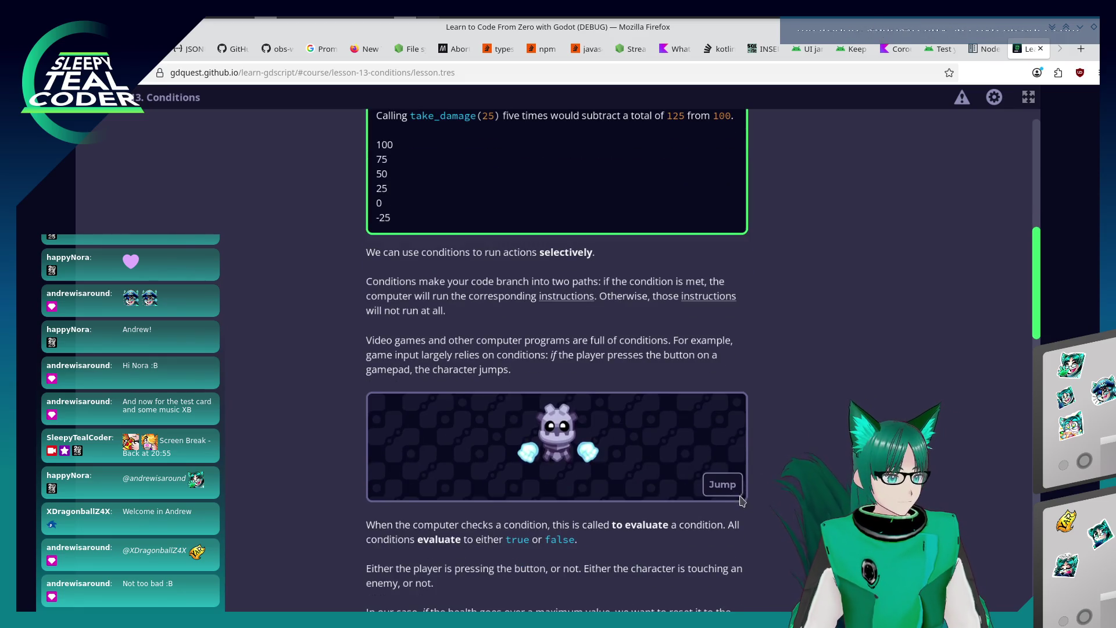
Make the robot jump, step the capped heal(50) back to 100 health, expand 'What does pass do'.
click(723, 486)
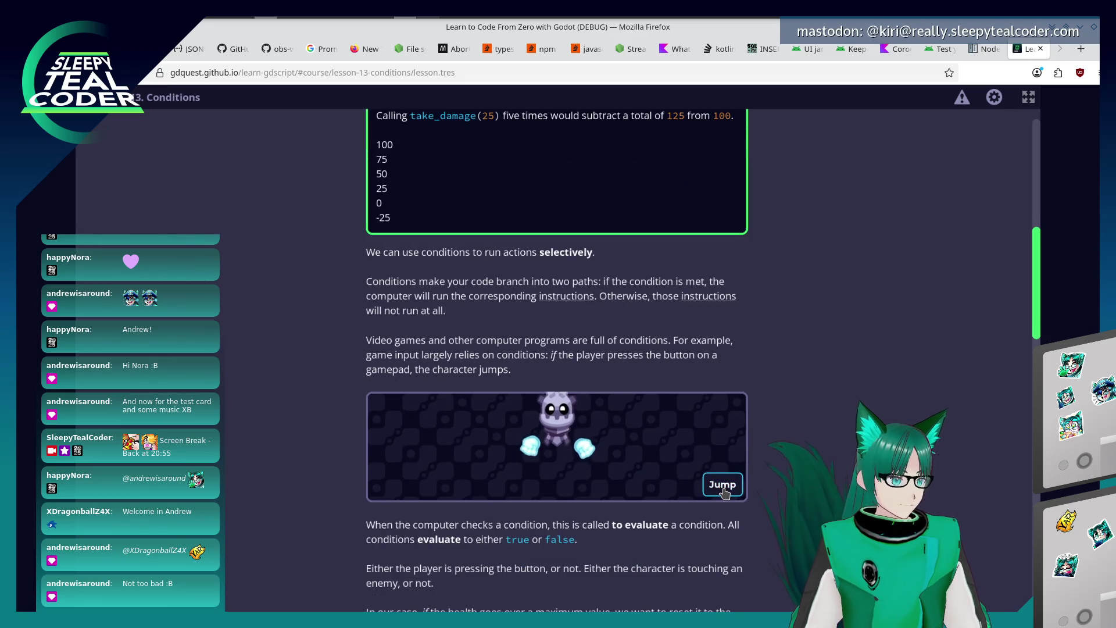
scroll(669, 539, down, 2)
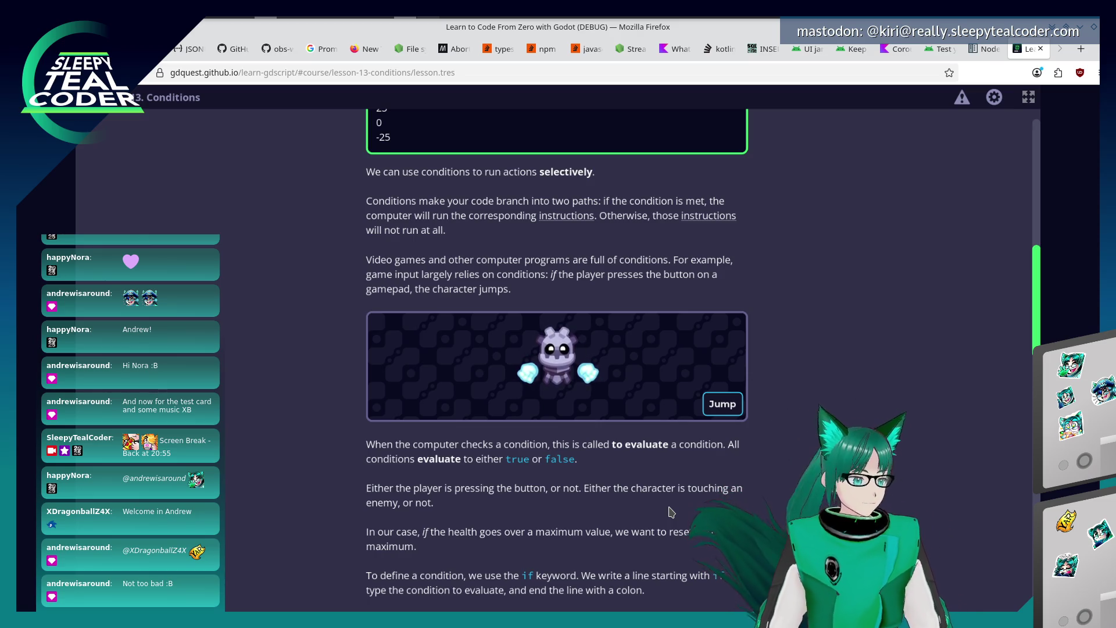
scroll(678, 306, down, 2)
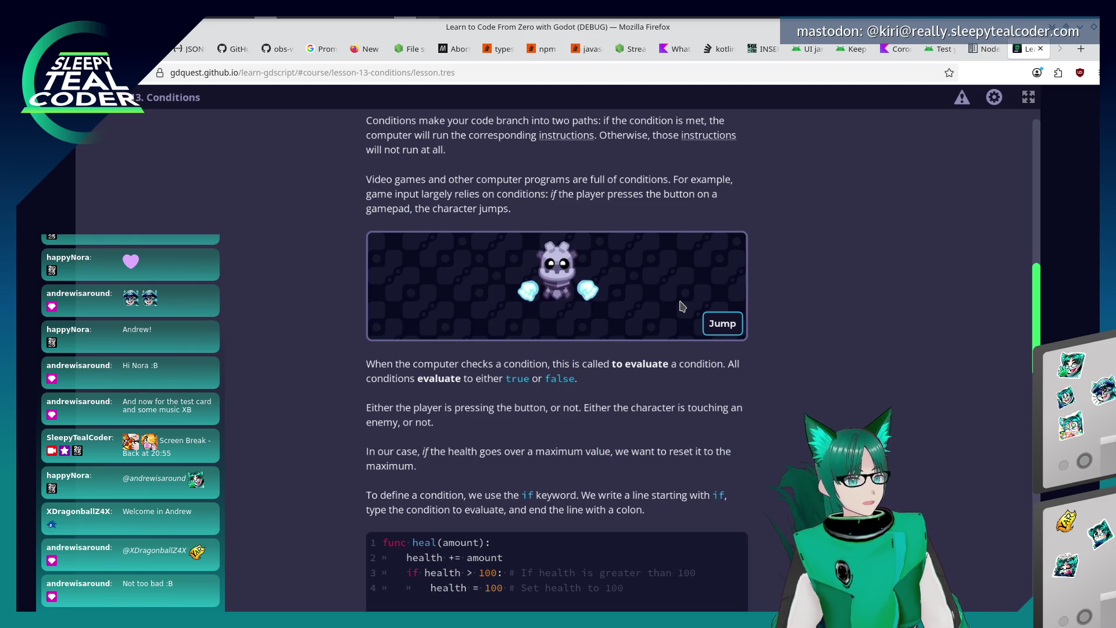
scroll(811, 374, down, 1)
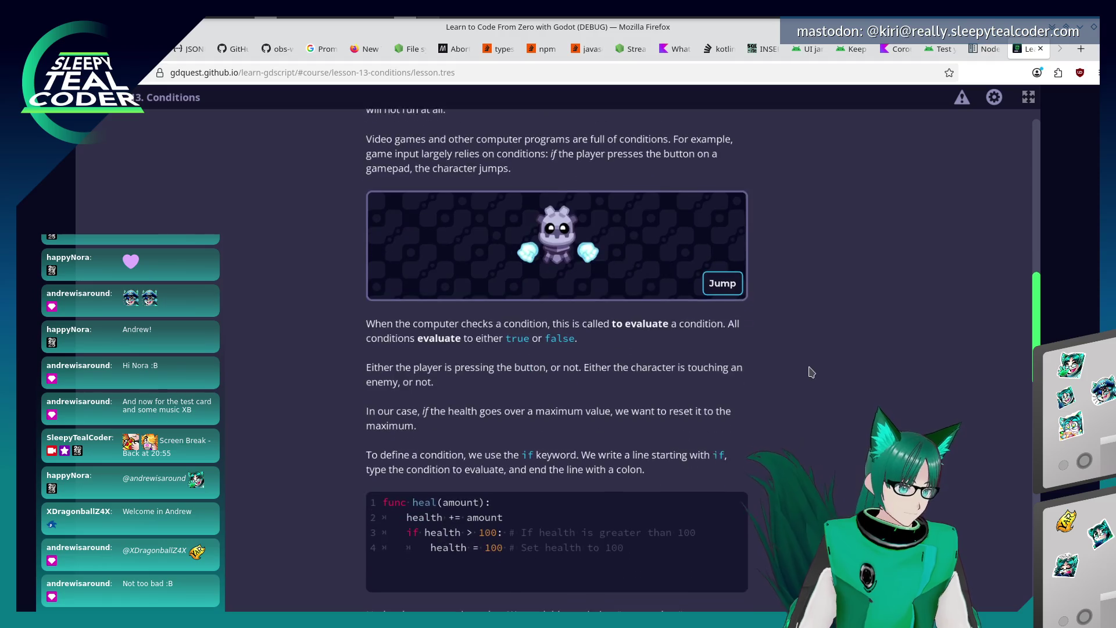
scroll(568, 468, down, 2)
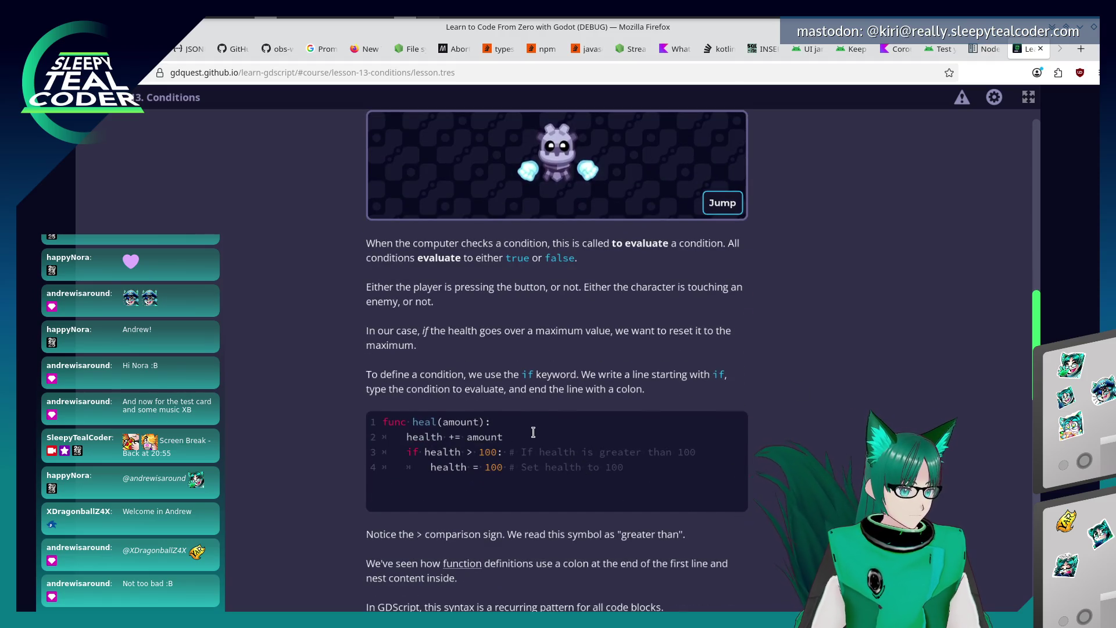
scroll(307, 446, down, 2)
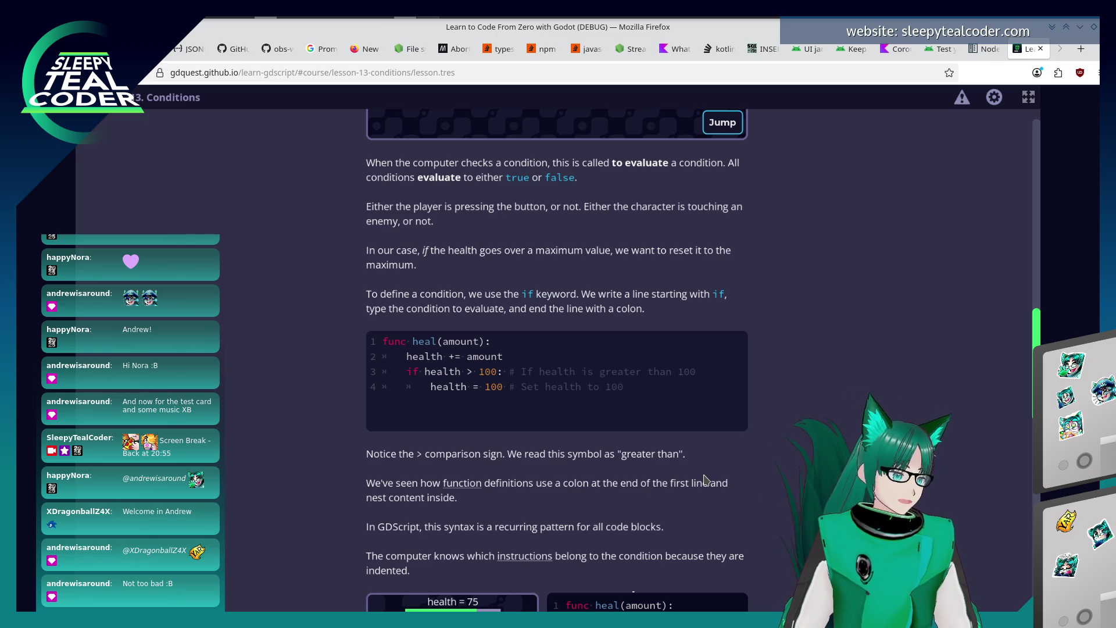
scroll(604, 450, down, 5)
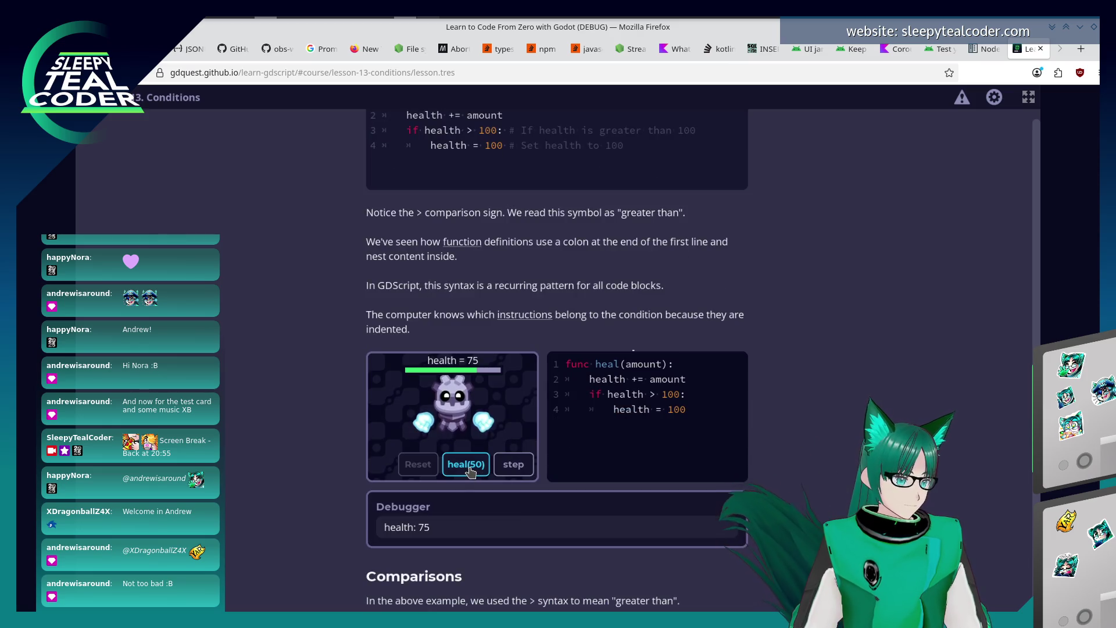
click(467, 466)
click(505, 465)
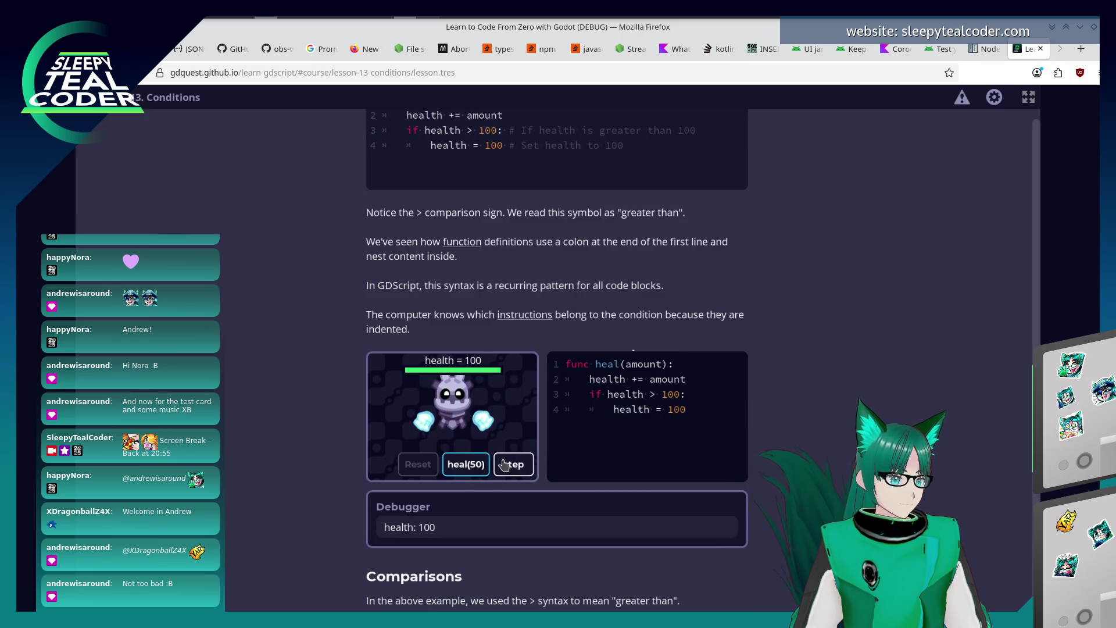
click(503, 465)
click(503, 465)
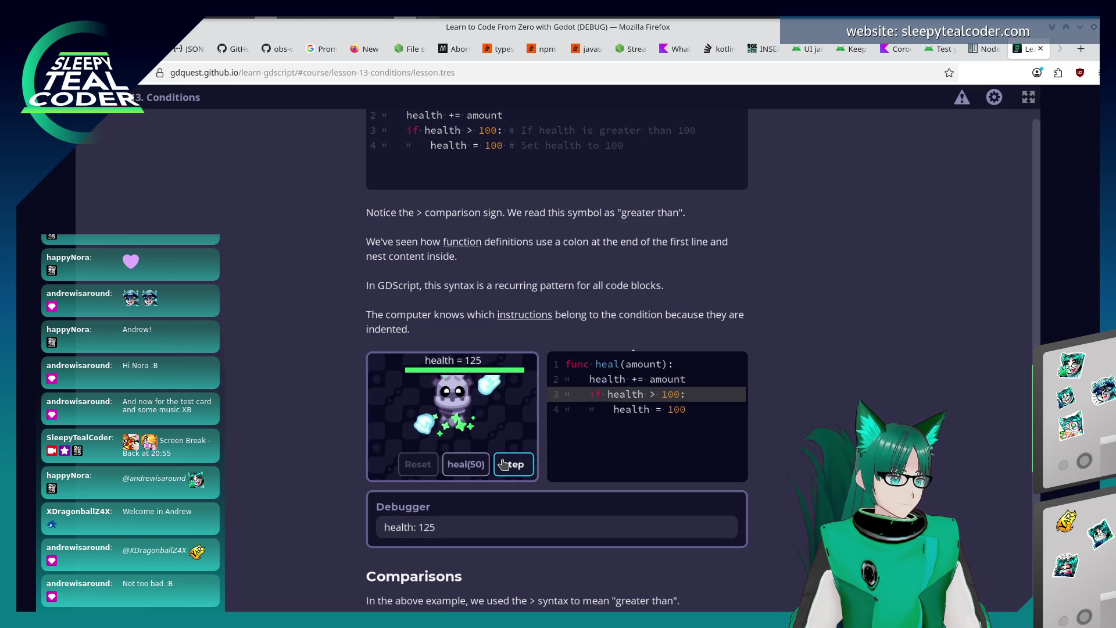
click(504, 464)
click(503, 465)
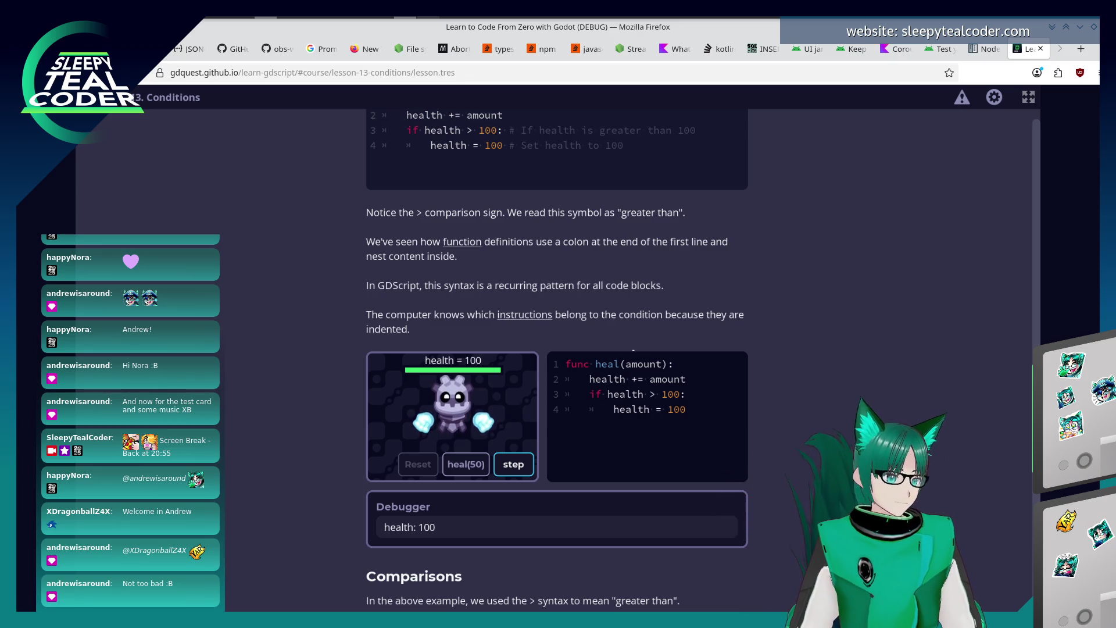
scroll(558, 361, down, 2)
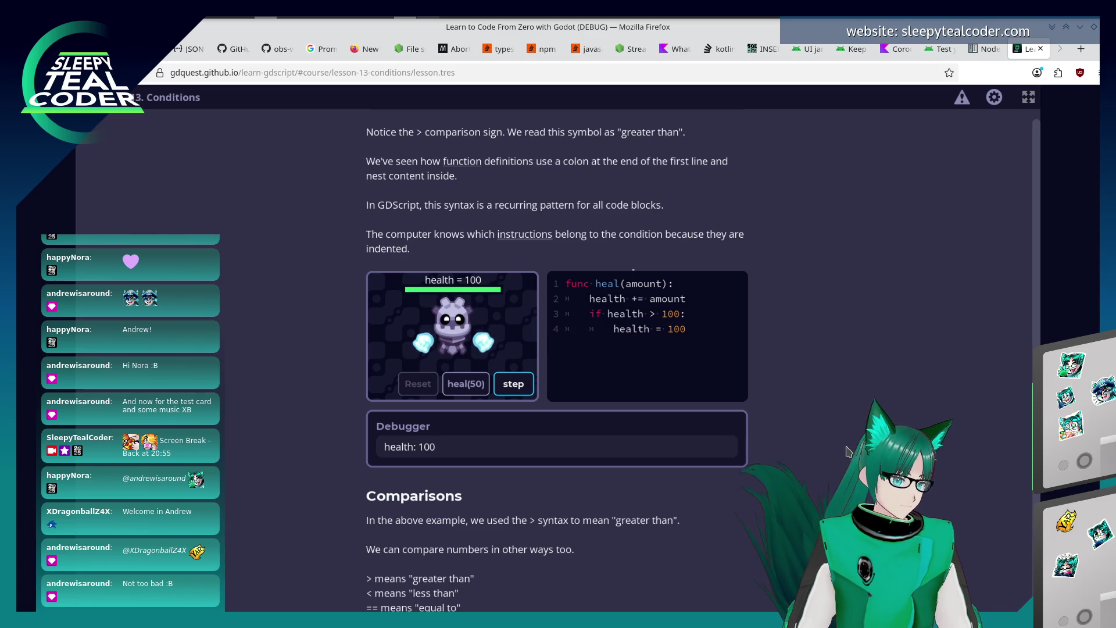
scroll(397, 480, down, 3)
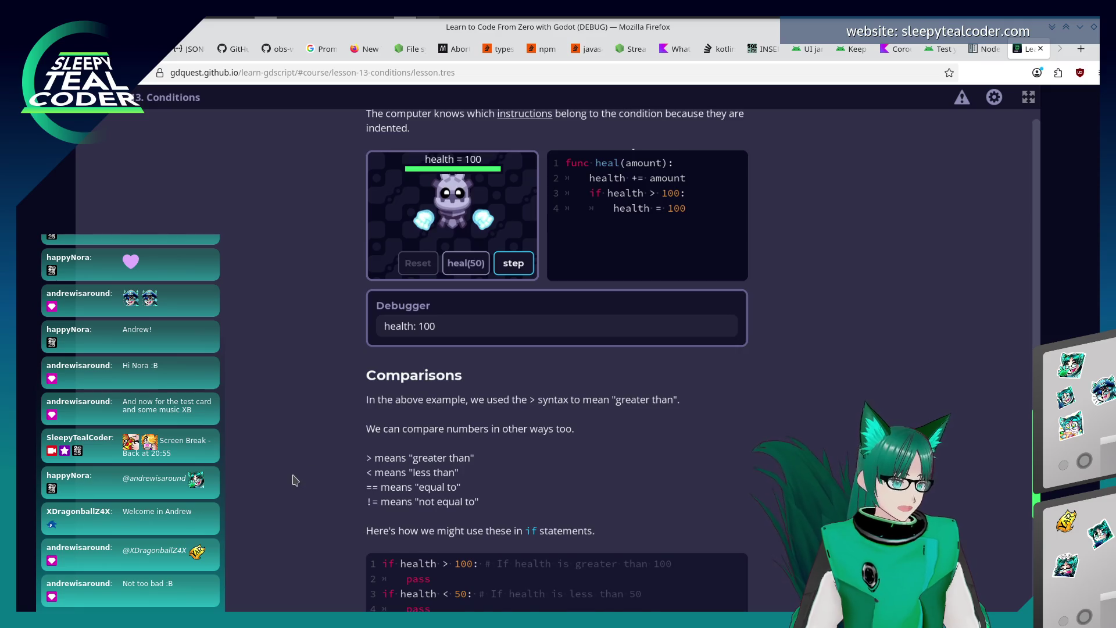
scroll(373, 443, down, 2)
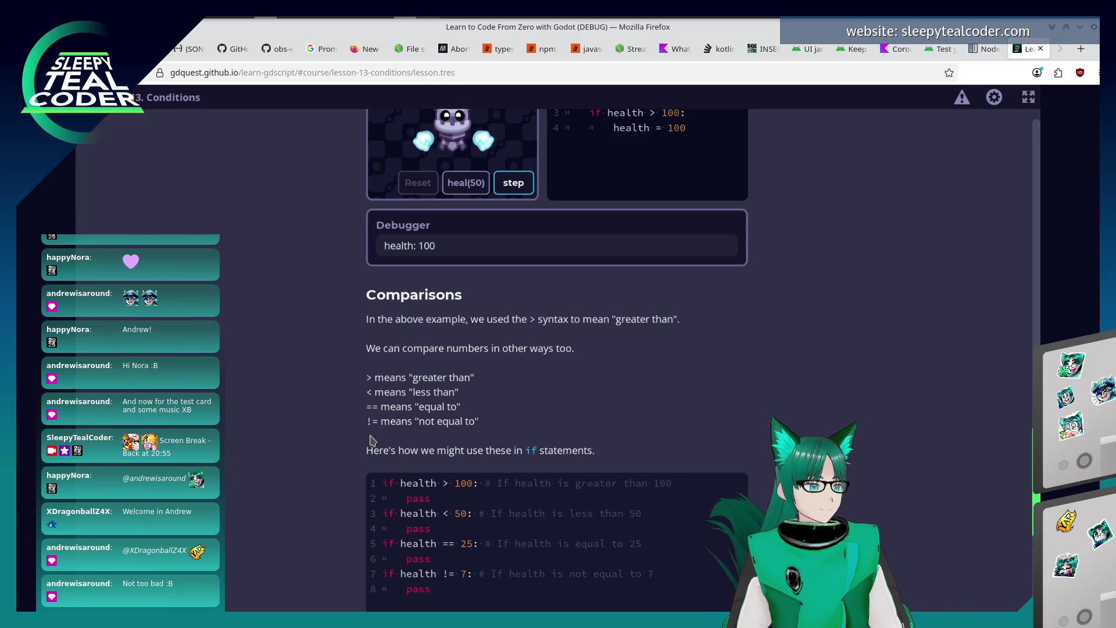
scroll(370, 442, down, 3)
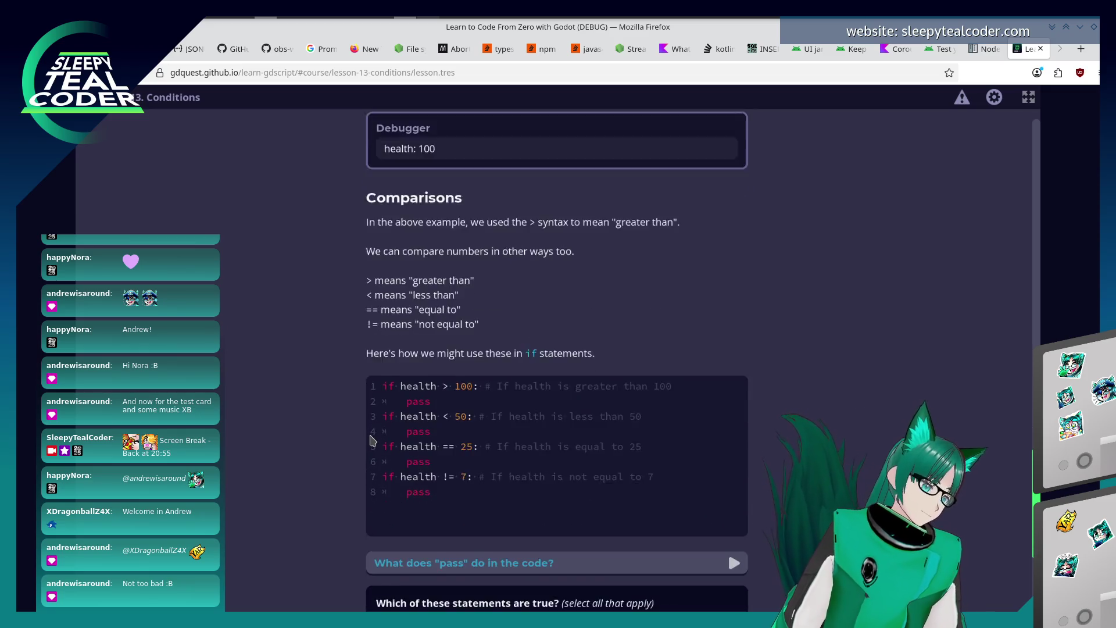
click(414, 506)
scroll(373, 494, down, 2)
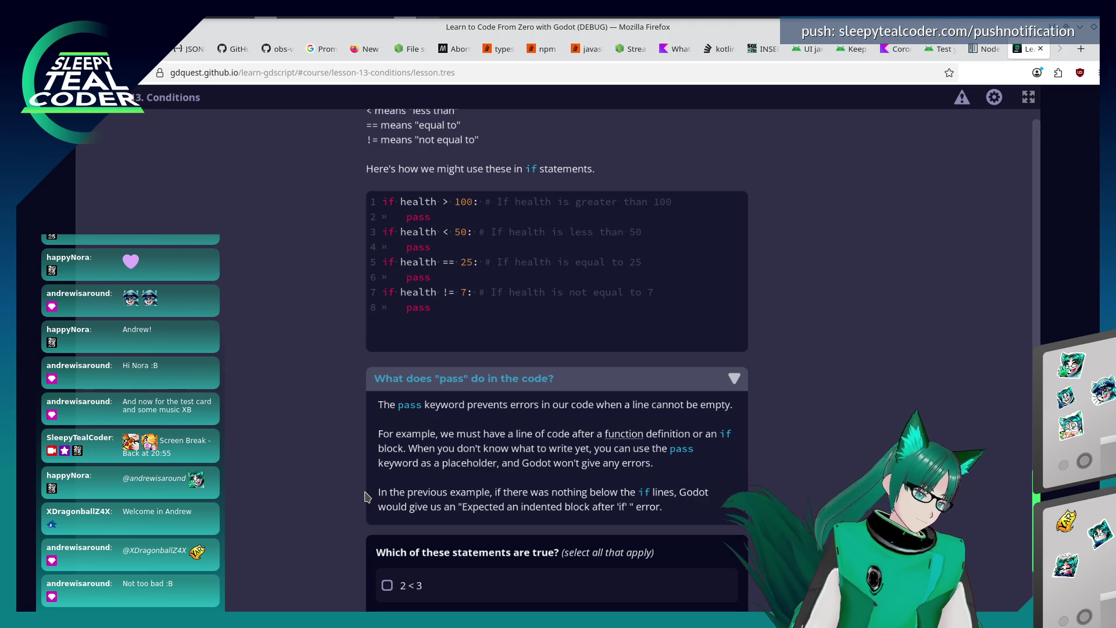
scroll(367, 497, down, 2)
scroll(275, 547, down, 2)
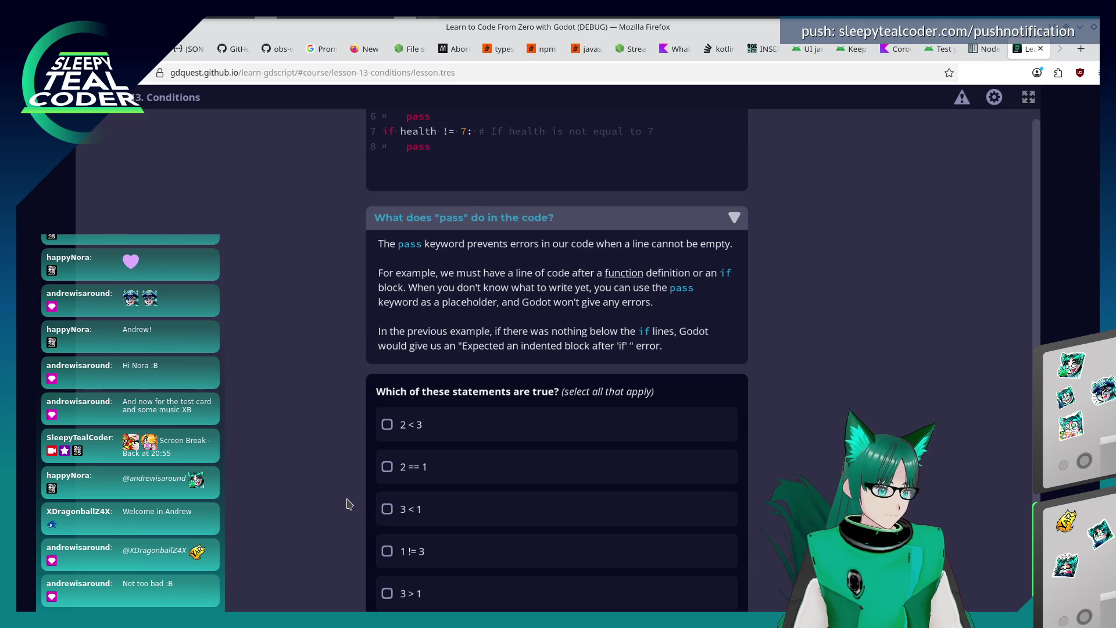
Tick 2 < 3, 1 != 3 and 3 > 1 as the true statements and submit.
click(389, 427)
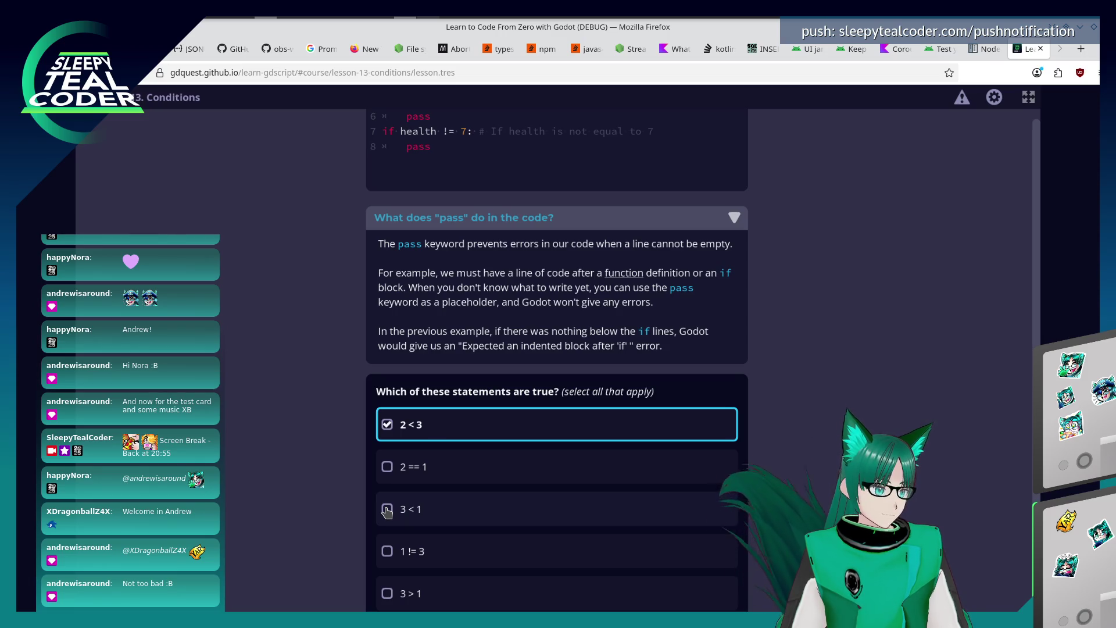
click(386, 552)
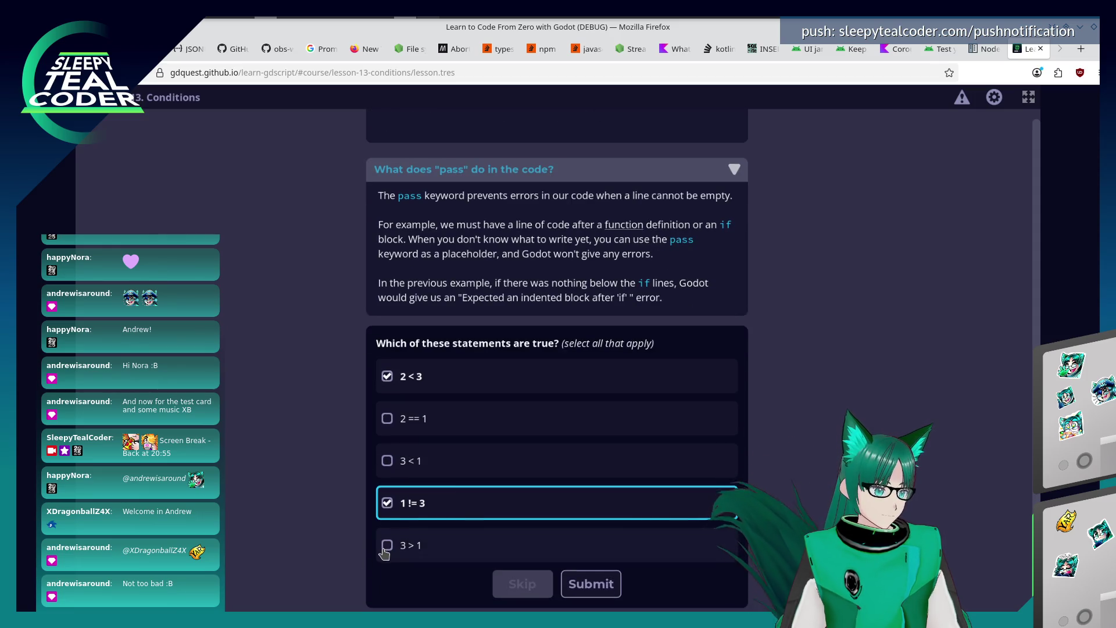
click(387, 546)
click(591, 584)
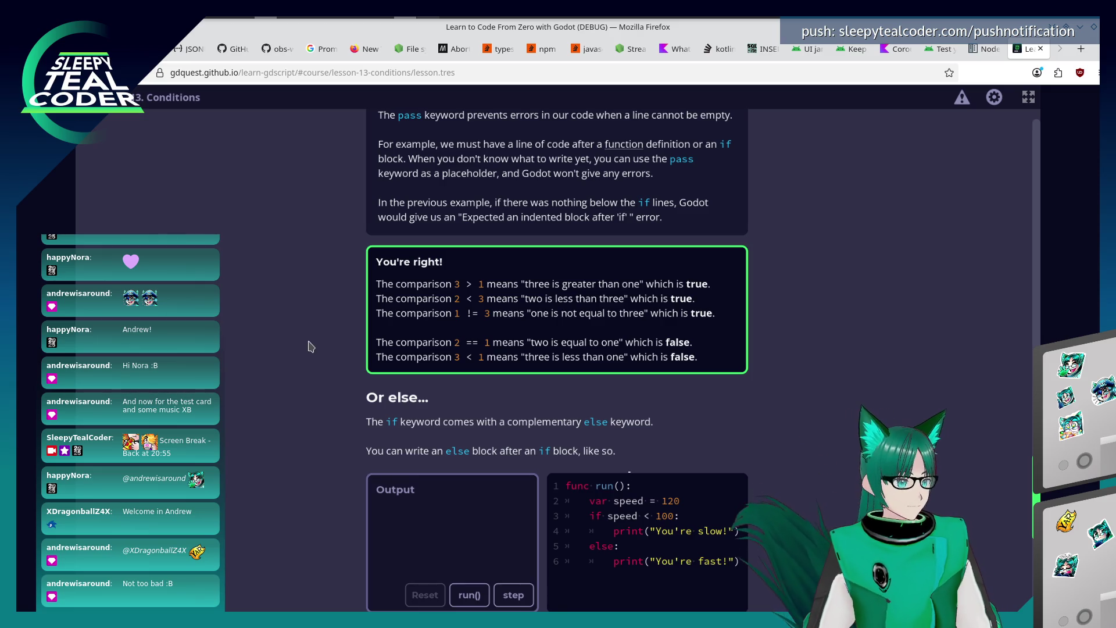
scroll(309, 353, down, 2)
scroll(309, 352, down, 1)
scroll(311, 354, down, 1)
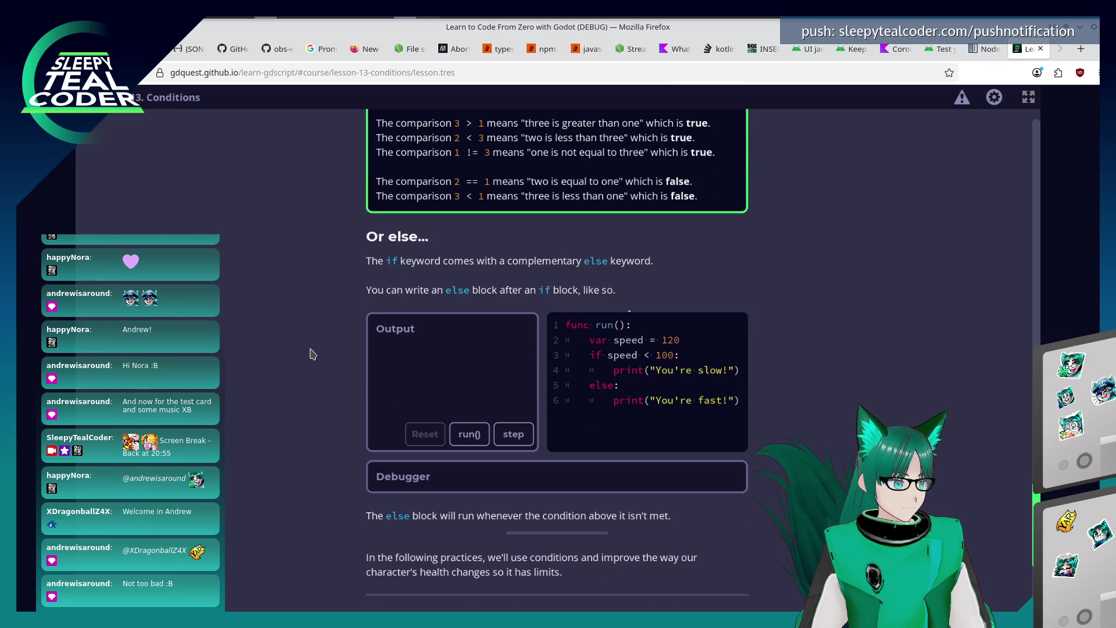
Step and run the speed else-example with speed 120 until it prints "You're fast!".
click(499, 431)
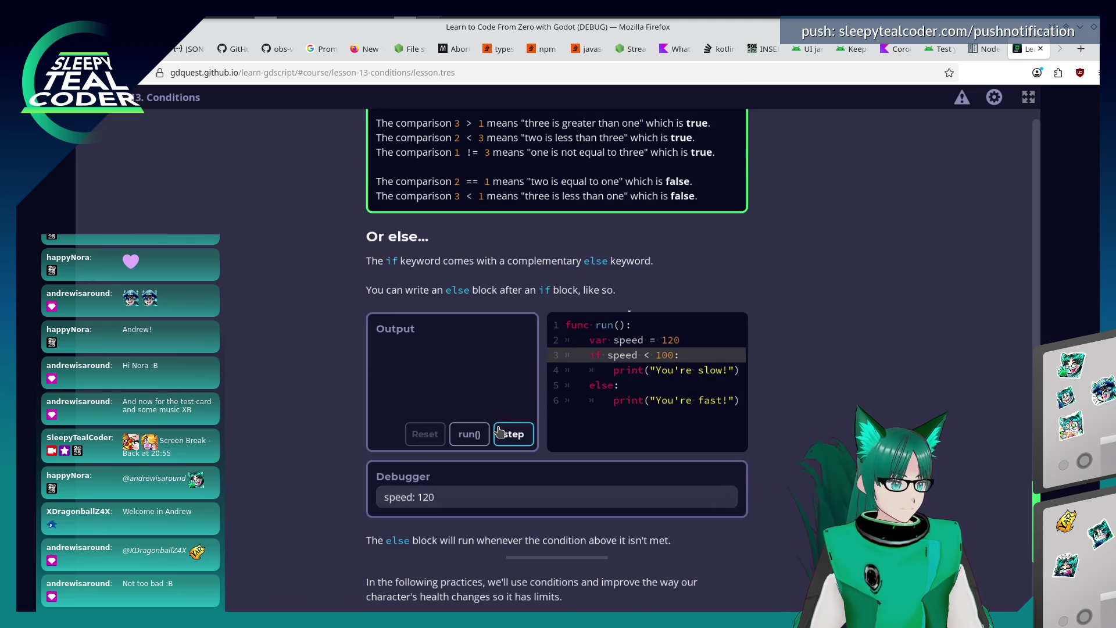
click(500, 431)
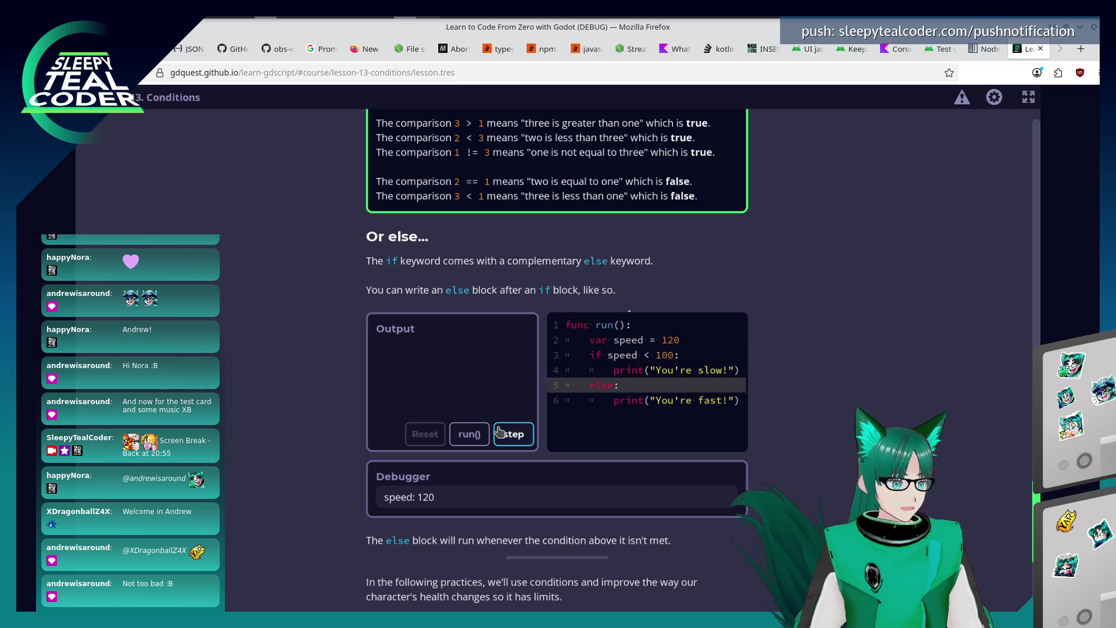
click(500, 429)
click(500, 431)
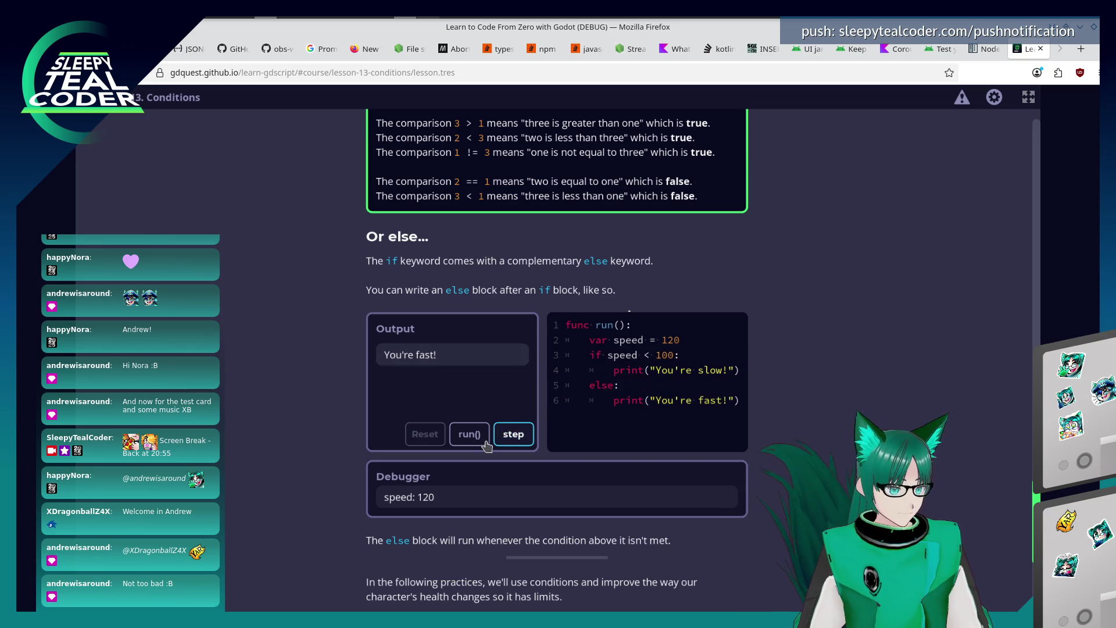
click(483, 442)
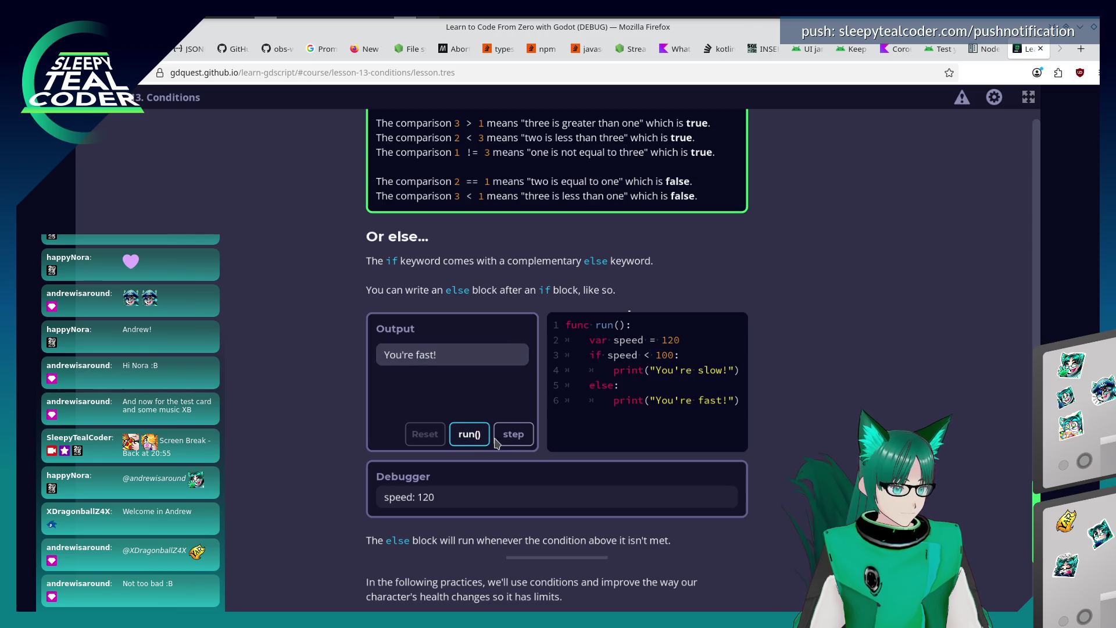
click(496, 443)
click(498, 443)
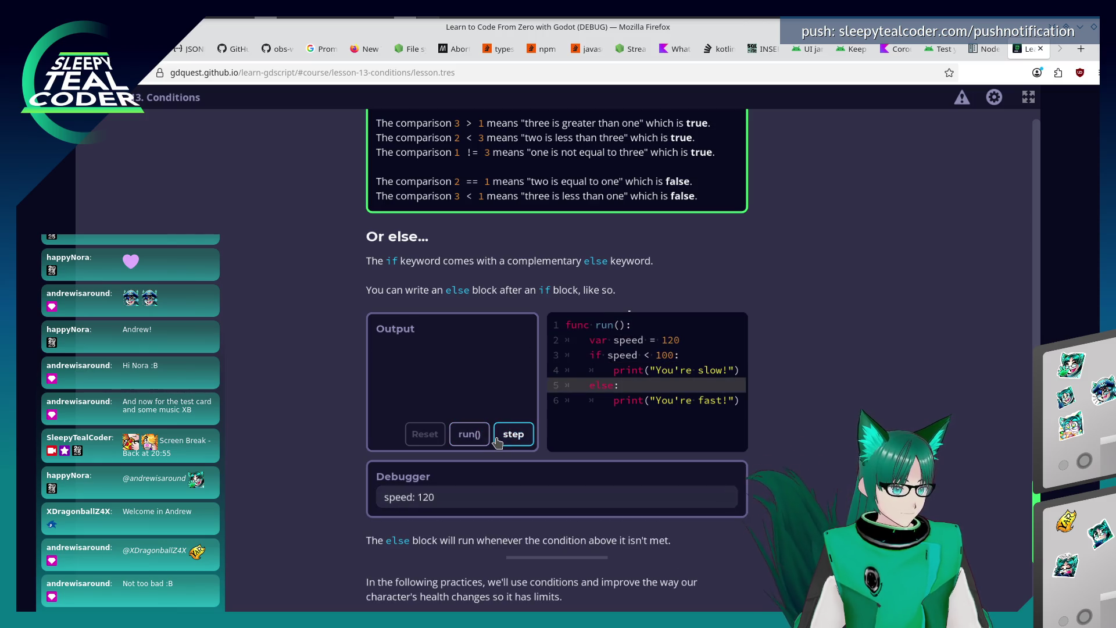
click(498, 443)
scroll(279, 429, down, 2)
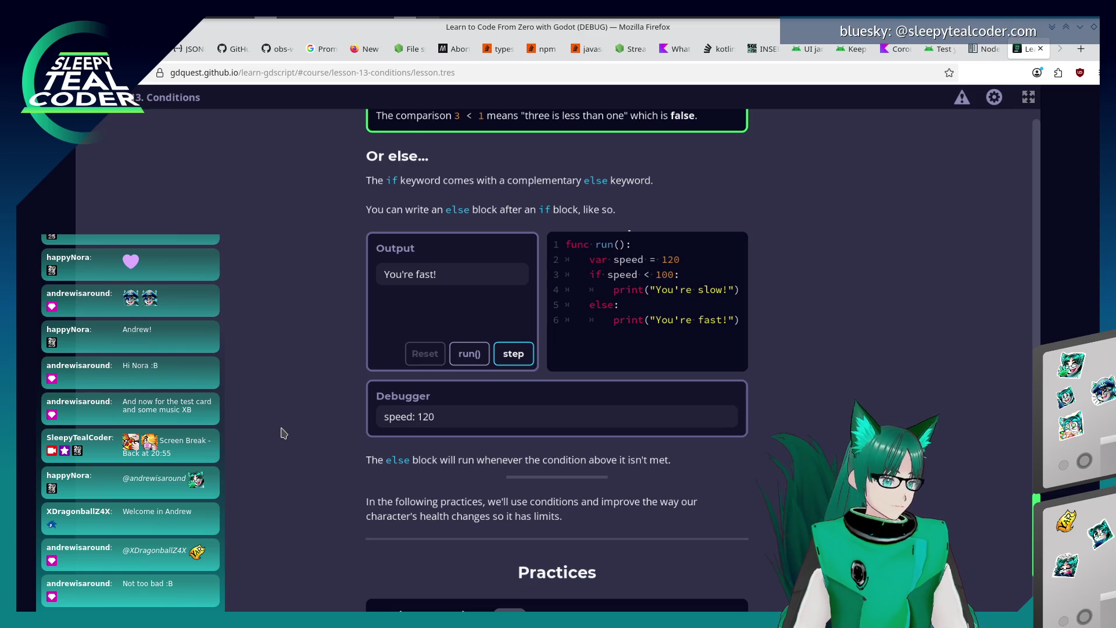
scroll(281, 431, down, 5)
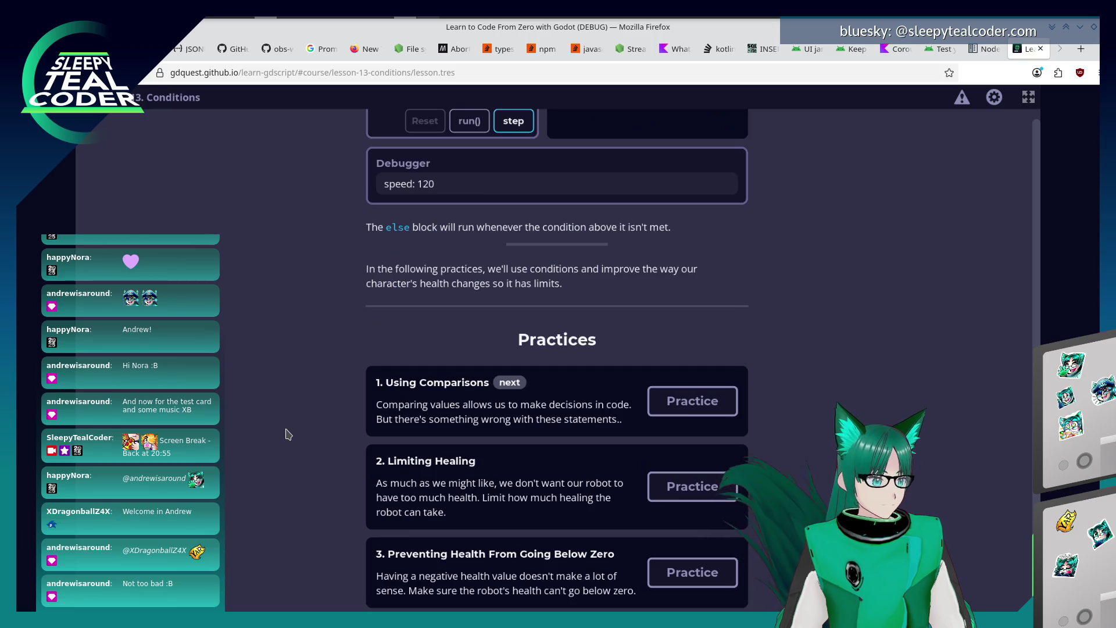
Start the '1. Using Comparisons' practice of the Conditions lesson.
click(692, 401)
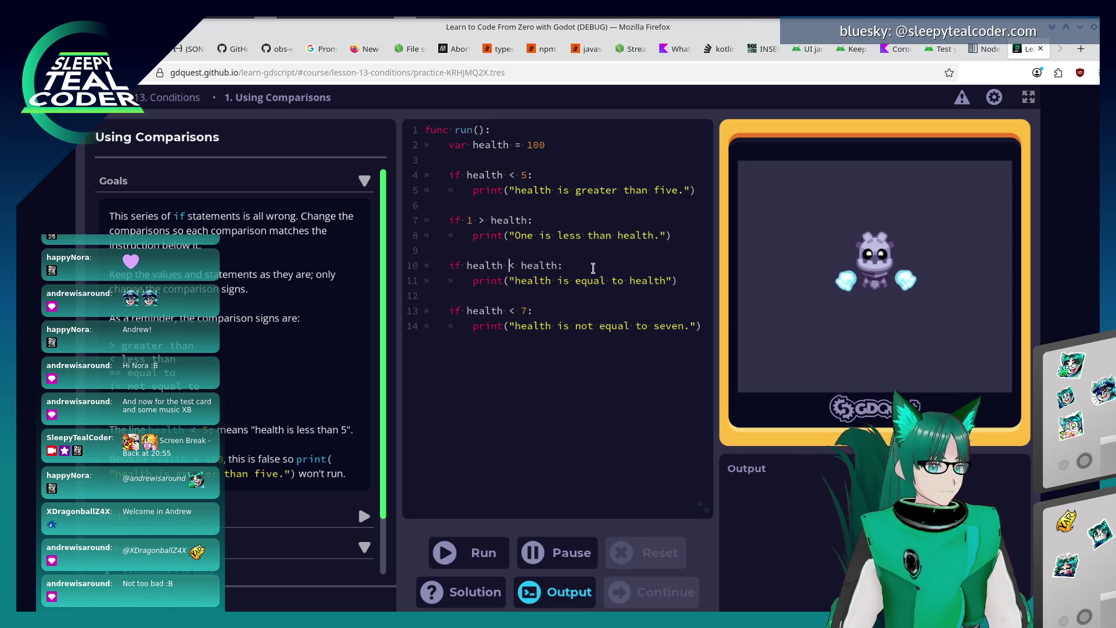
Fix the signs to health > 5, 1 < health, health == health, health != 7, run, and continue to Limiting Healing.
key(BackSpace)
text(==)
key(Down)
key(Down)
key(Down)
key(Down)
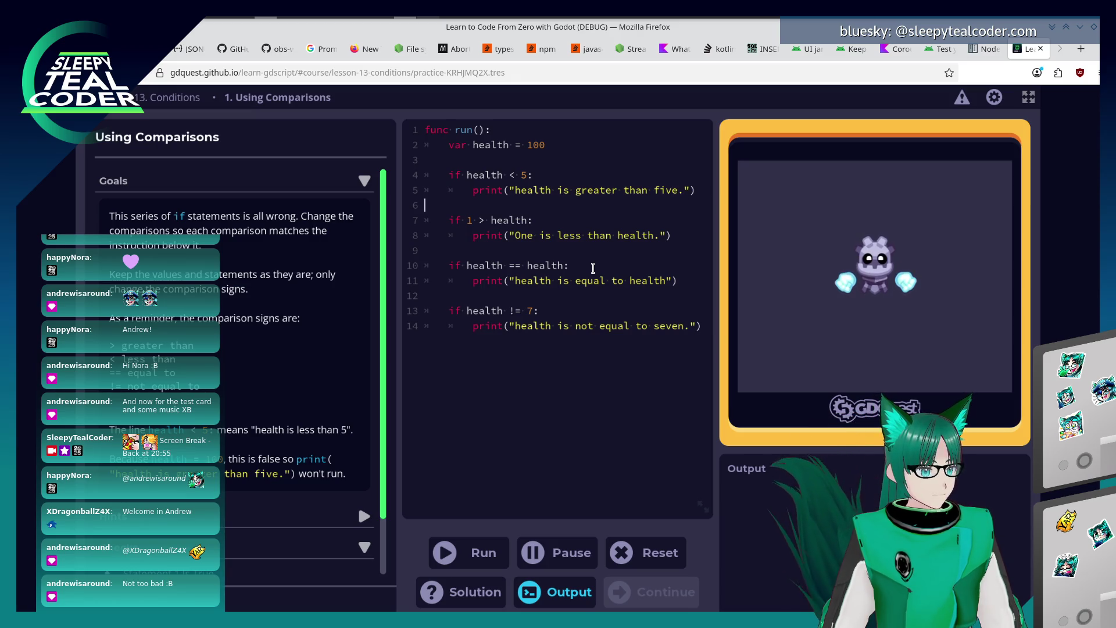
key(Left)
key(Left)
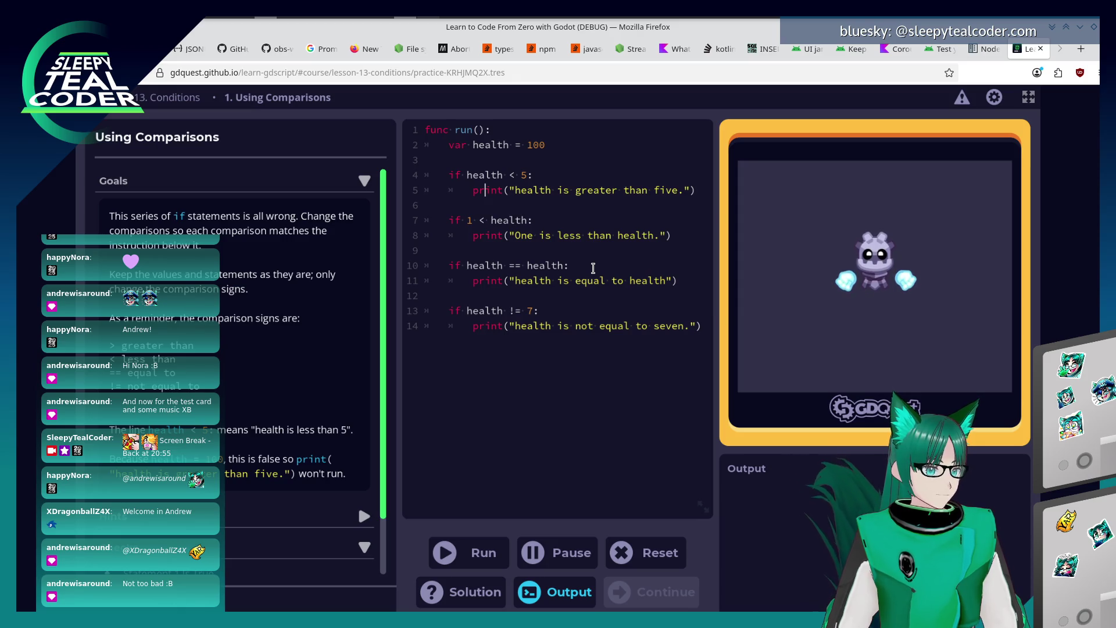
text(>)
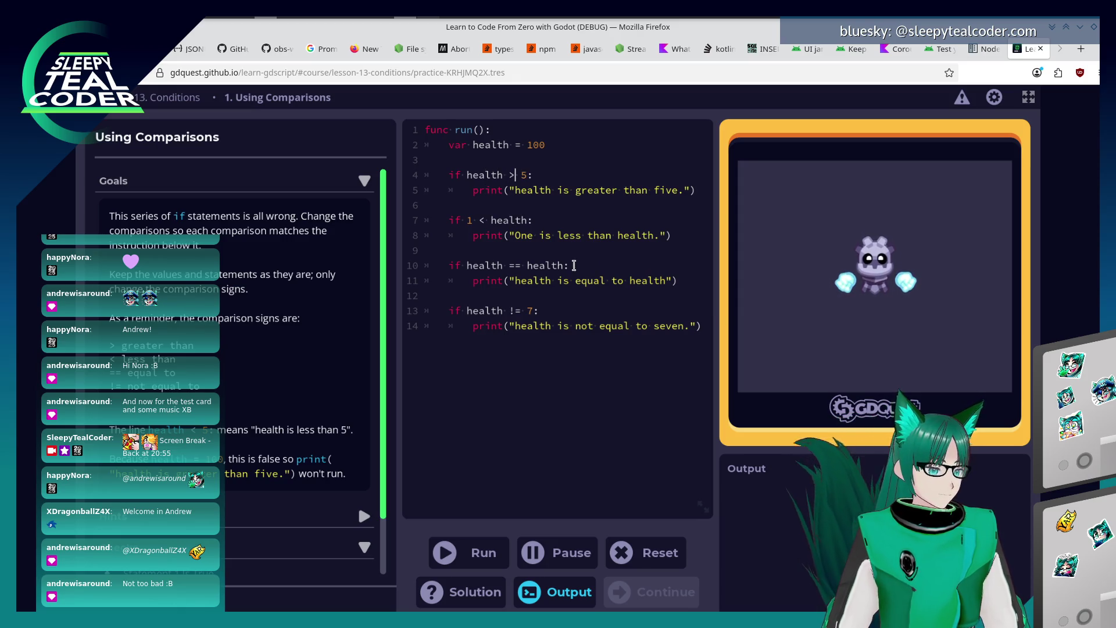
click(487, 558)
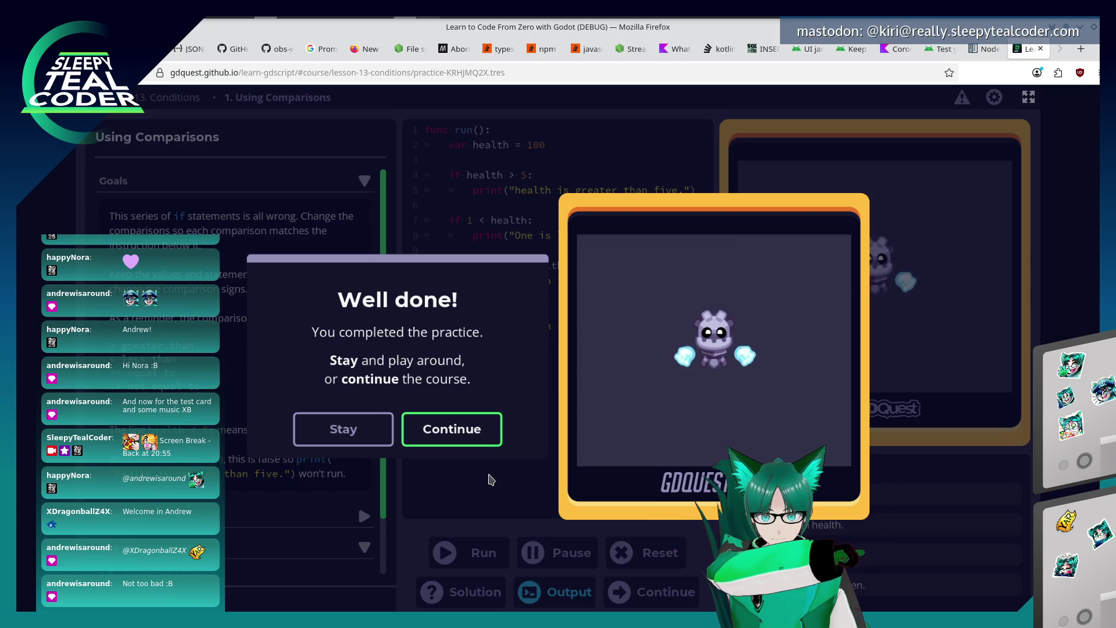
click(485, 428)
text(if health > )
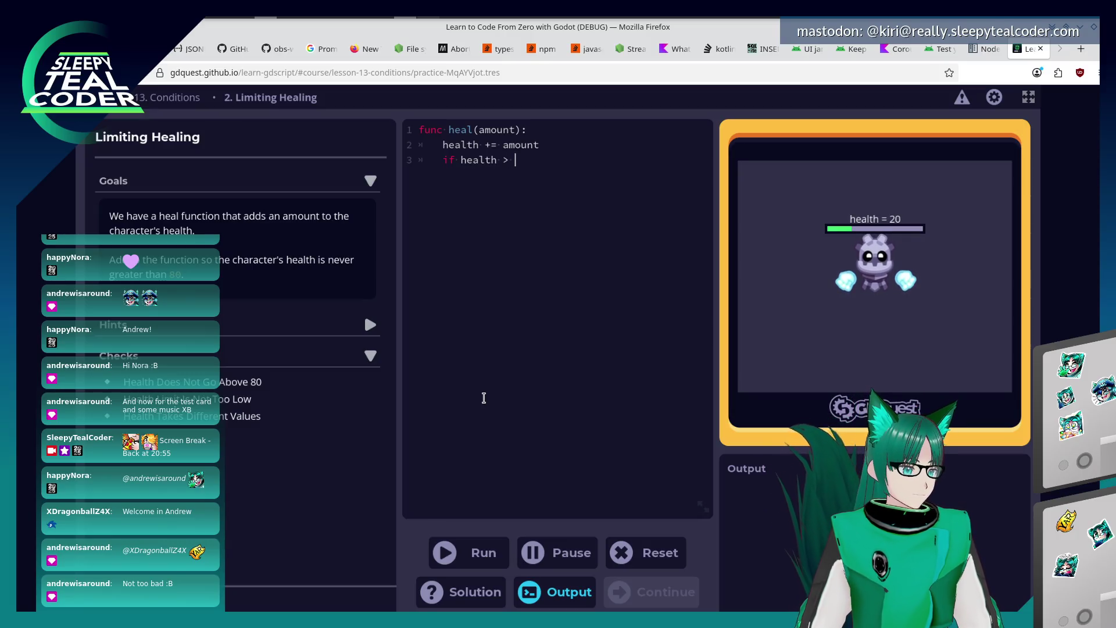
text(80:)
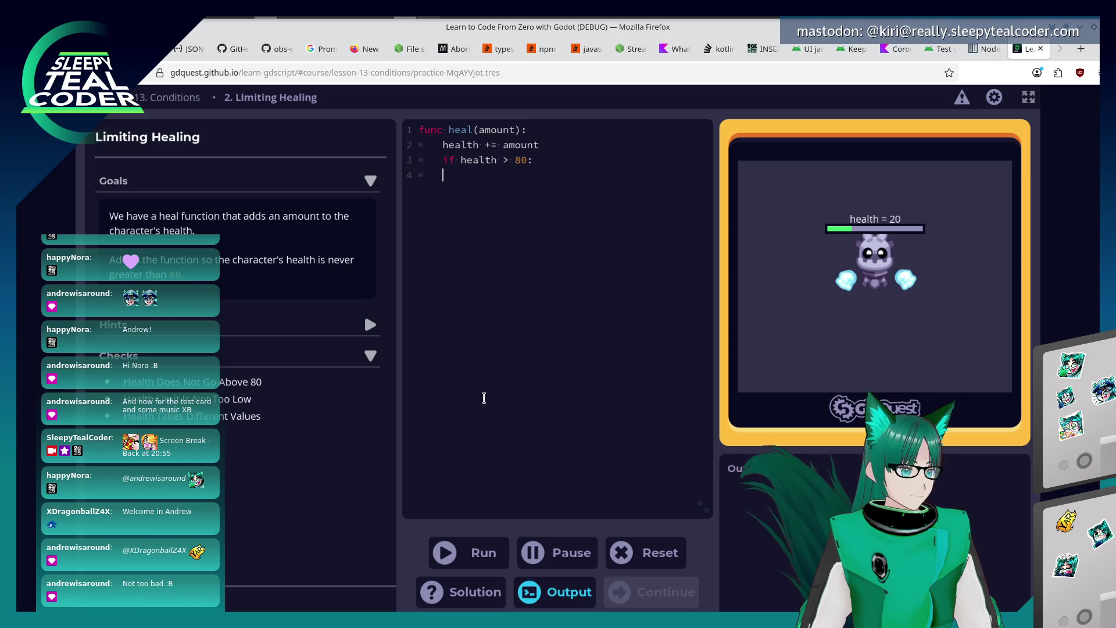
Add 'if health > 80: health = 80' to heal(), run it, and continue to the below-zero practice.
key(Return)
text(health = 80)
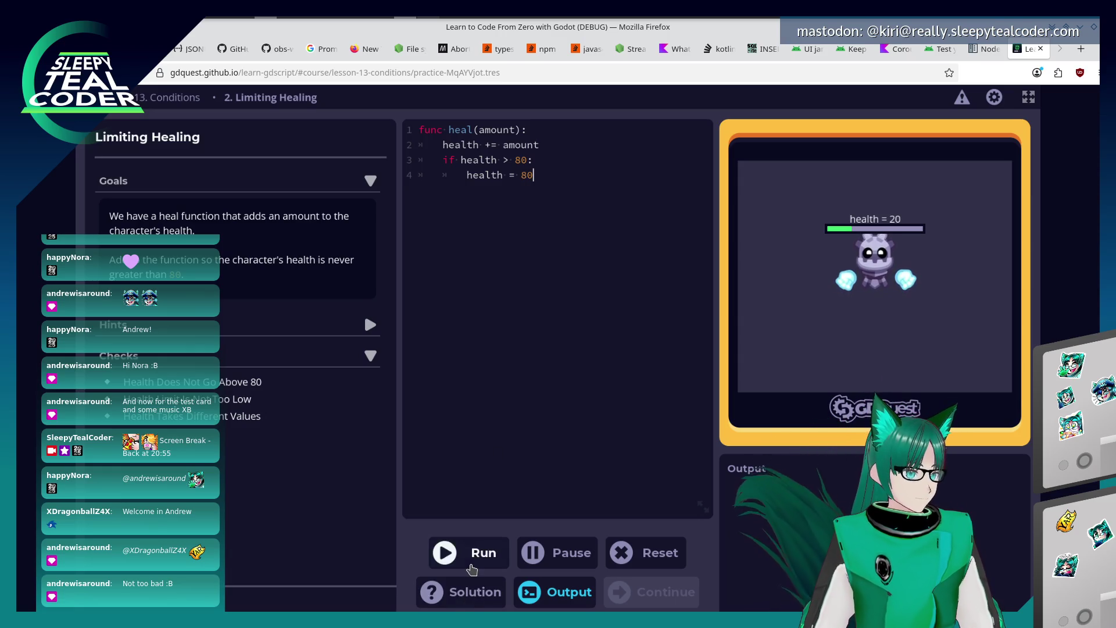
click(467, 553)
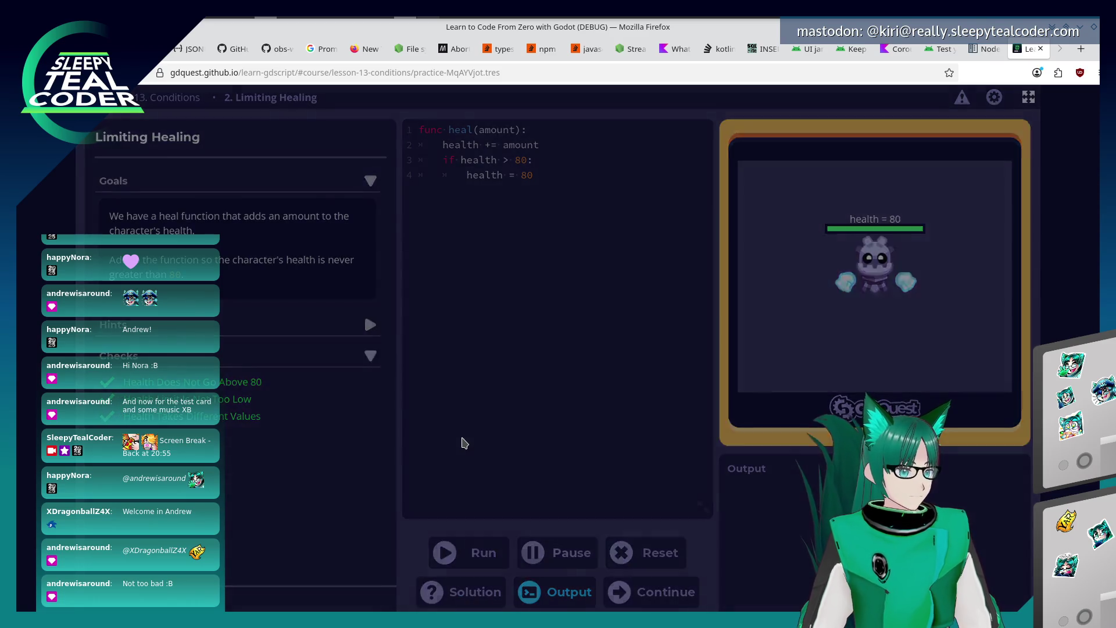
click(489, 428)
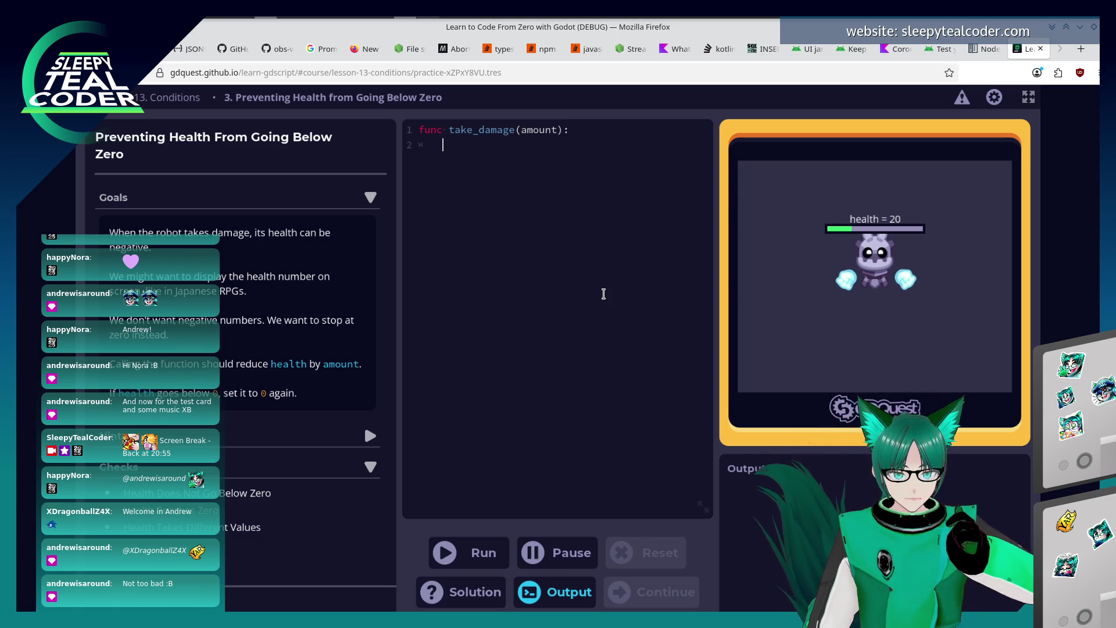
text(if (amount)
text(healt)
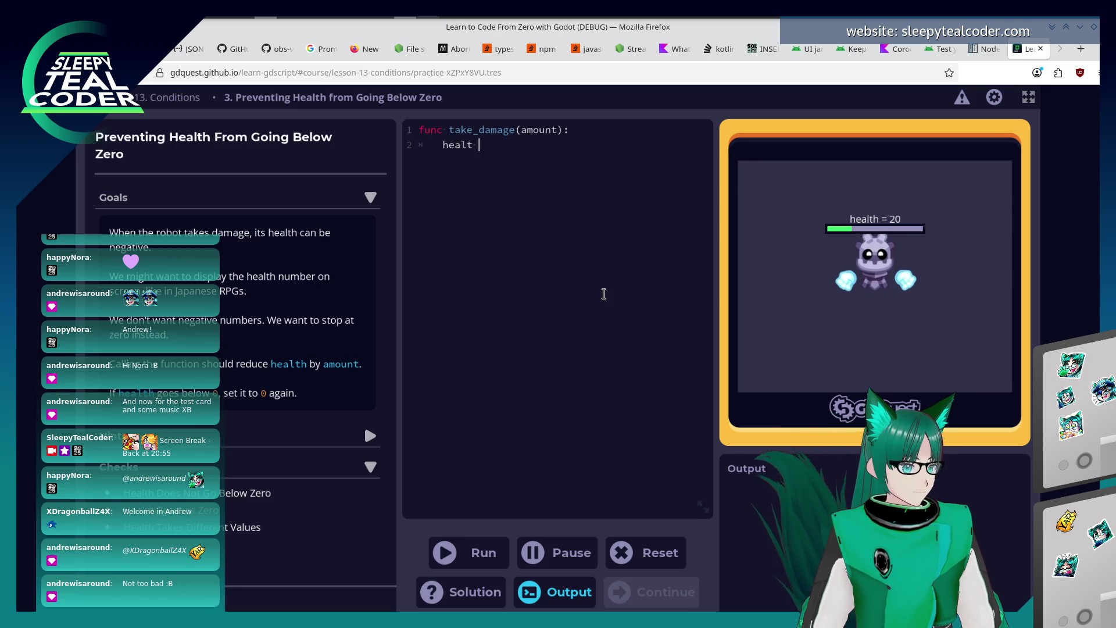
text(h -= amount)
text(if ()
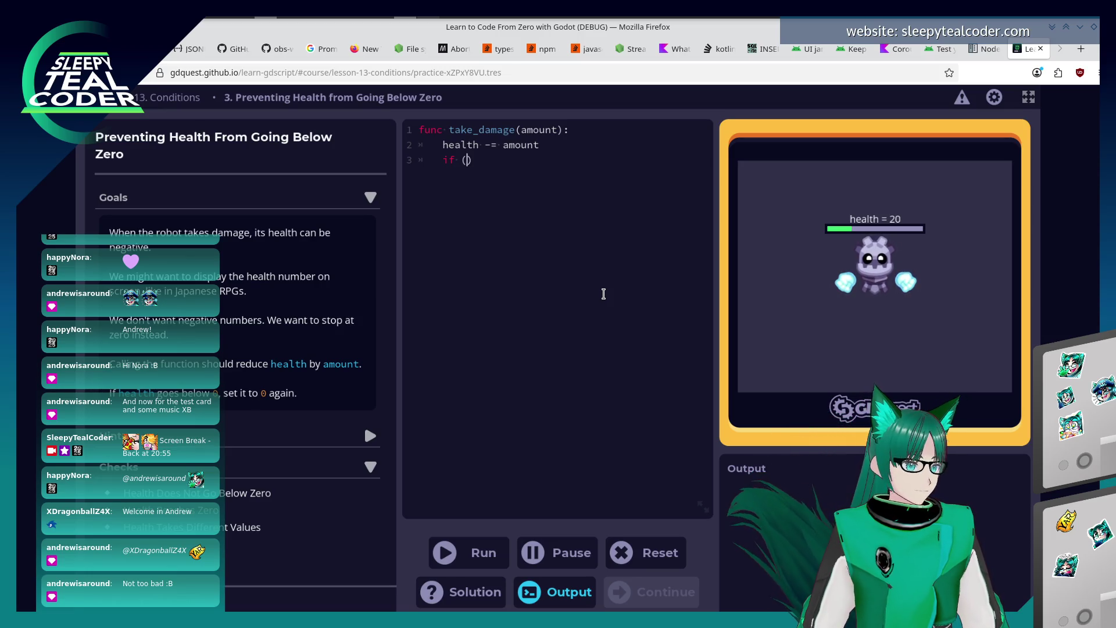
text((heal)
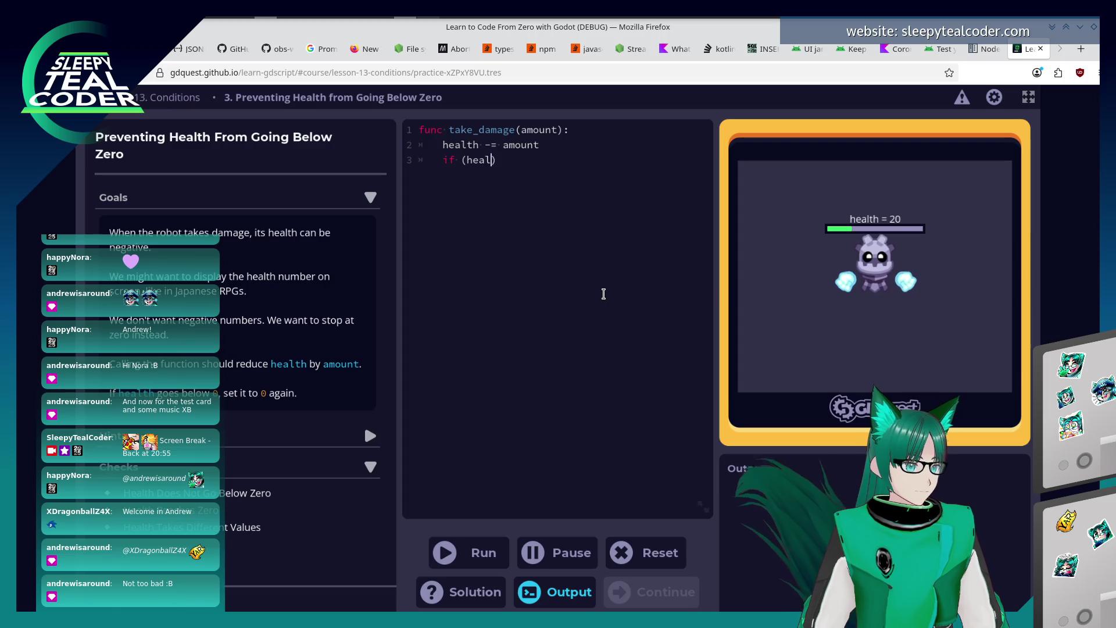
text(th < )
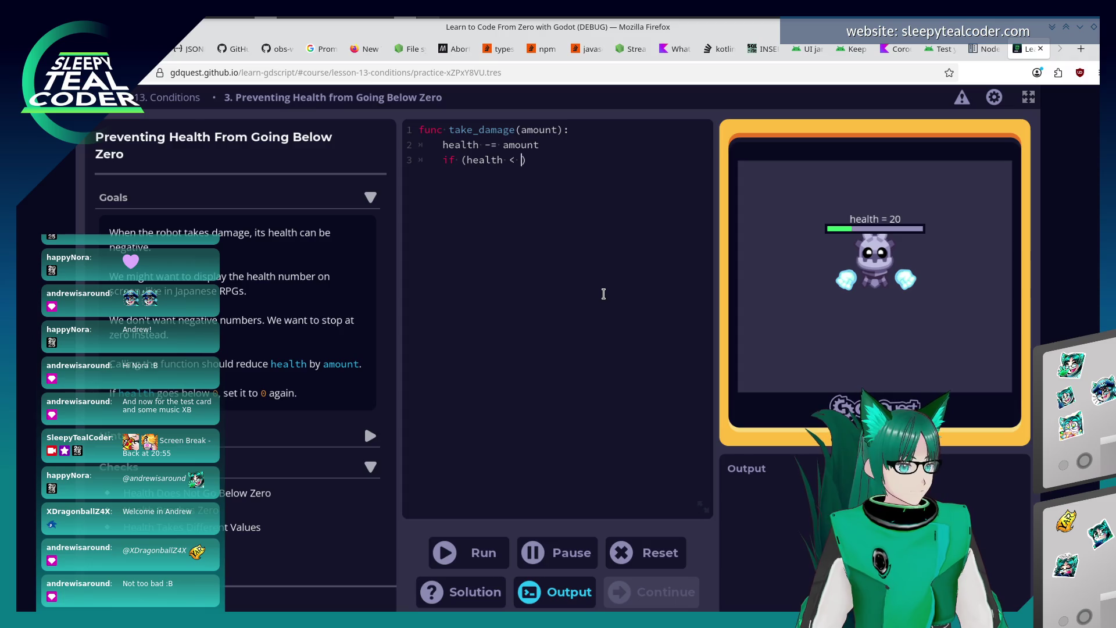
text(0)
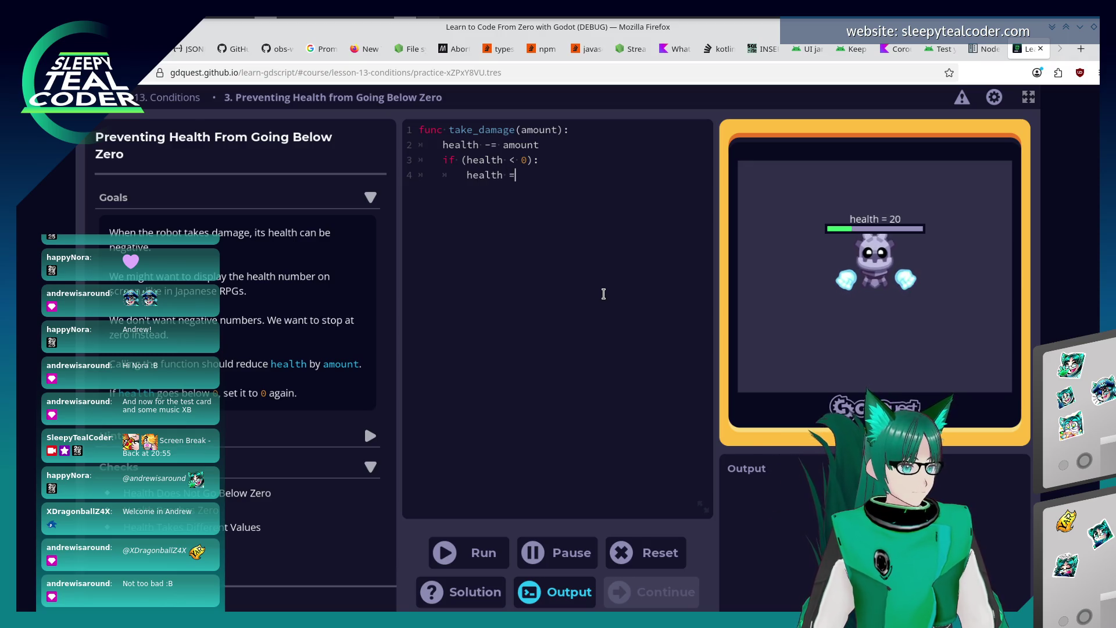
Write 'health -= amount' and 'if (health < 0): health = 0' in take_damage, run it, and continue into Multiplying.
key(ctrl+Return)
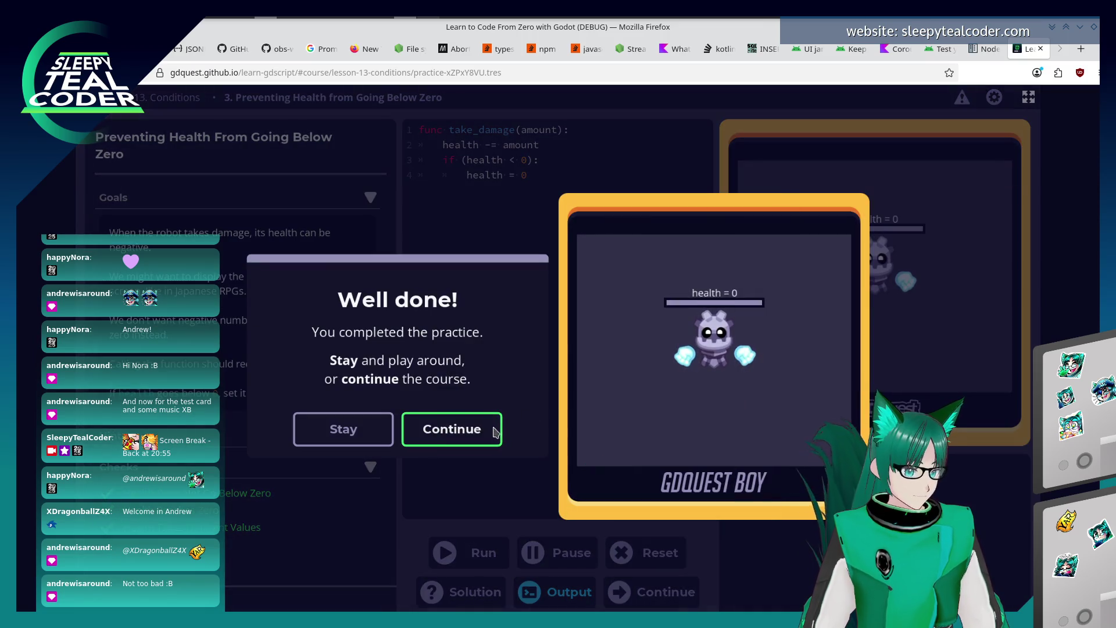
click(490, 429)
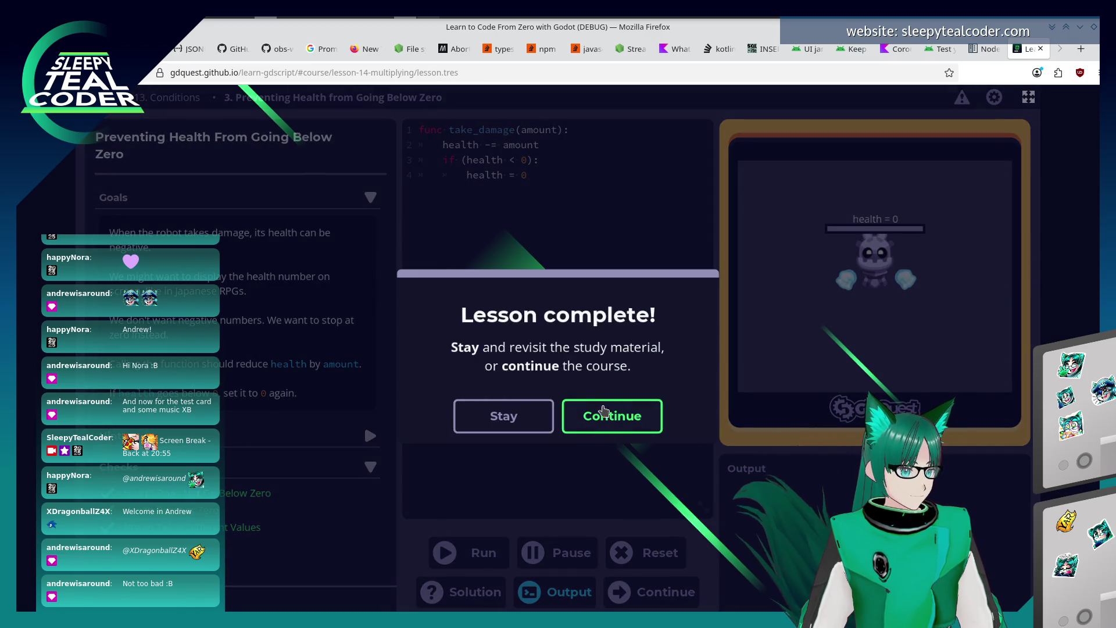
click(611, 426)
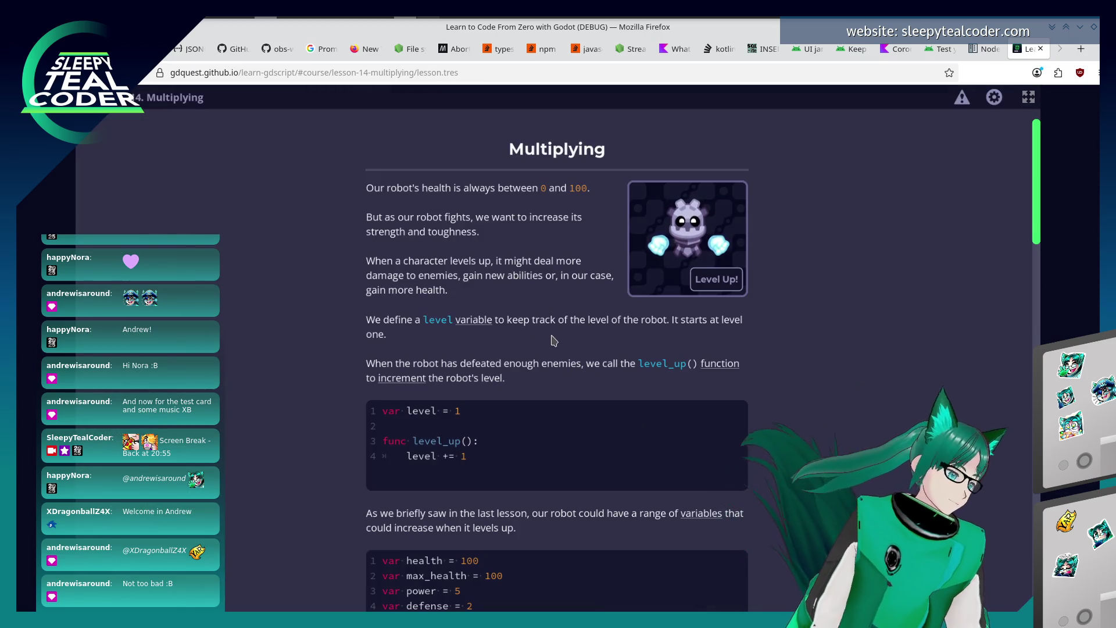
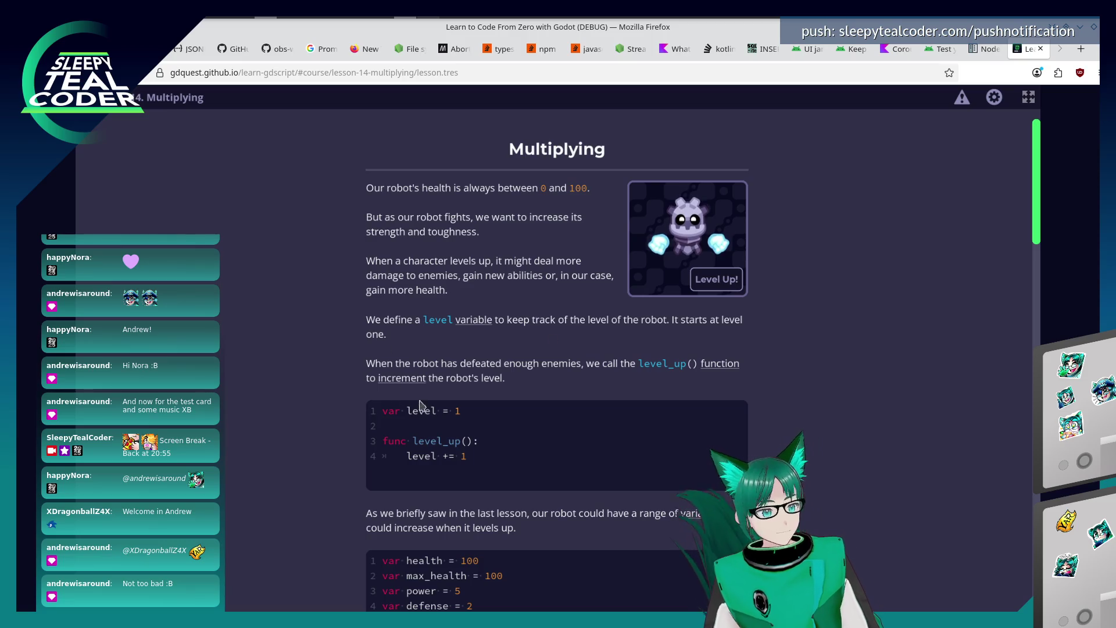
scroll(552, 341, down, 2)
scroll(637, 435, down, 2)
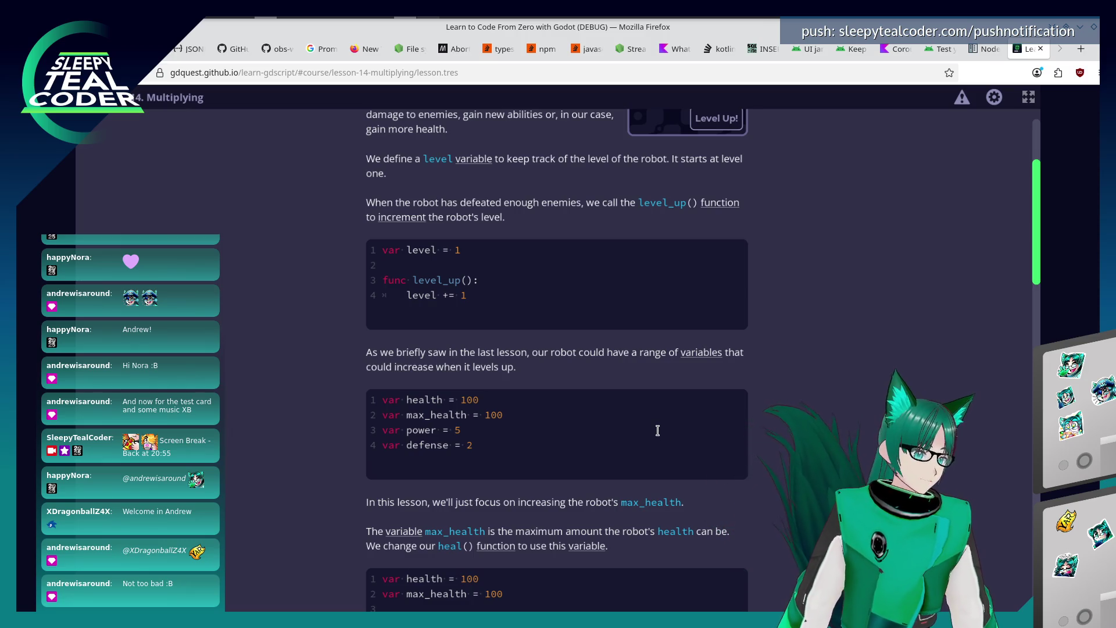
scroll(709, 447, down, 1)
scroll(707, 447, down, 2)
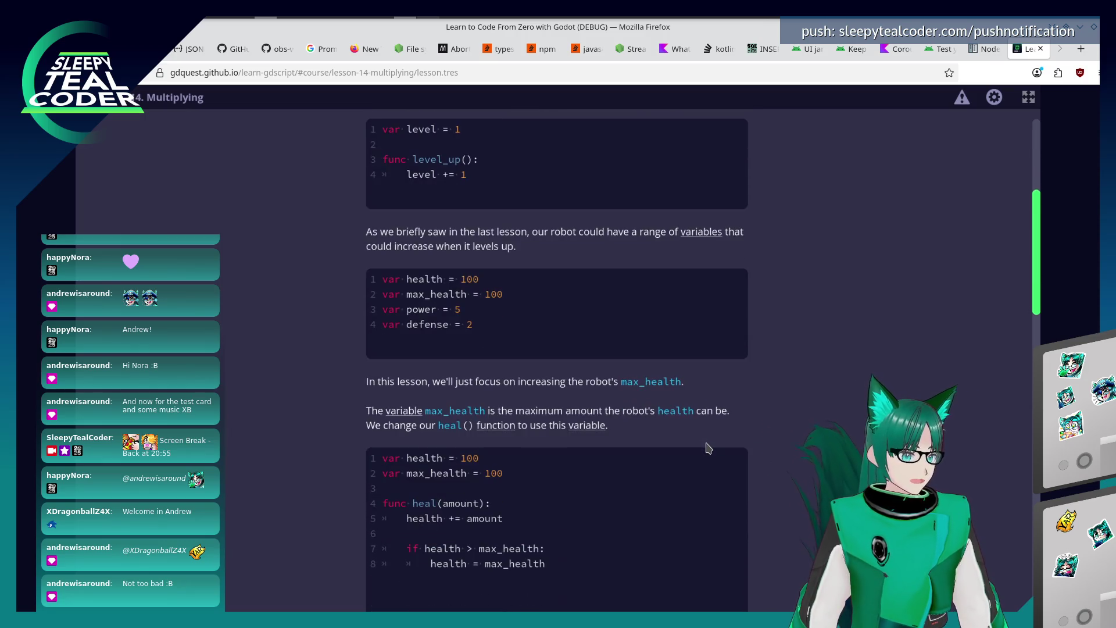
scroll(707, 448, down, 2)
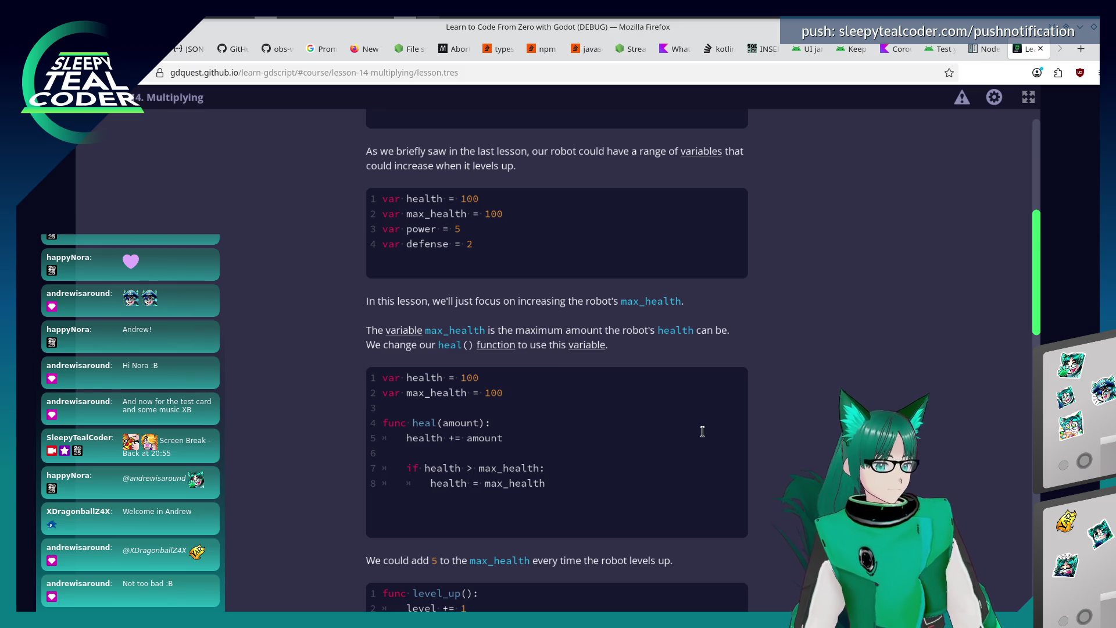
scroll(715, 336, down, 2)
scroll(689, 384, down, 2)
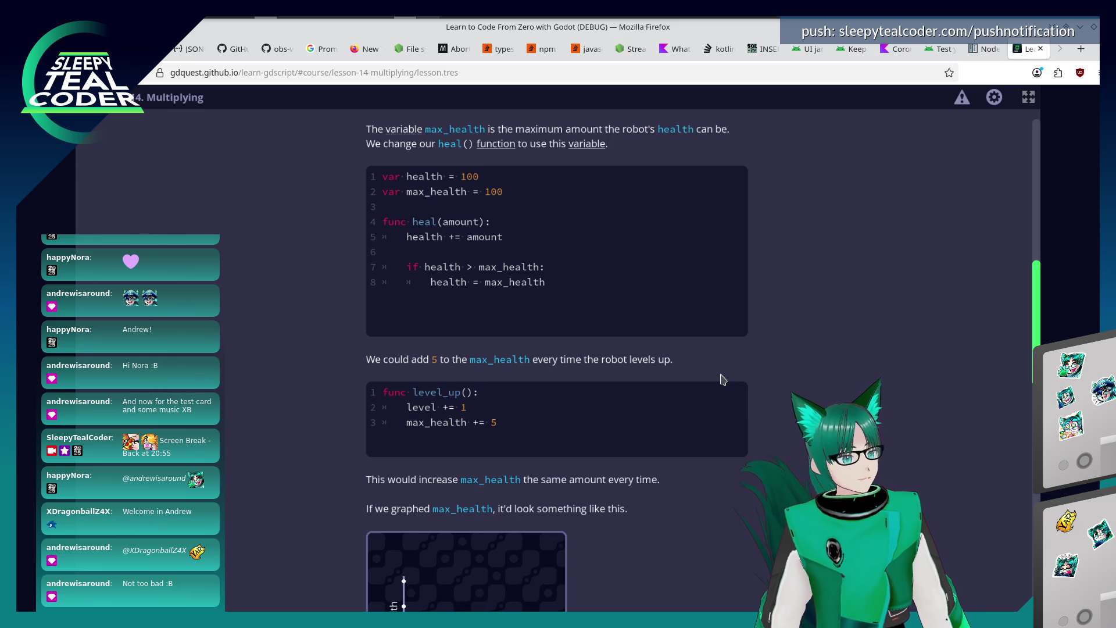
scroll(660, 352, down, 2)
scroll(715, 465, down, 3)
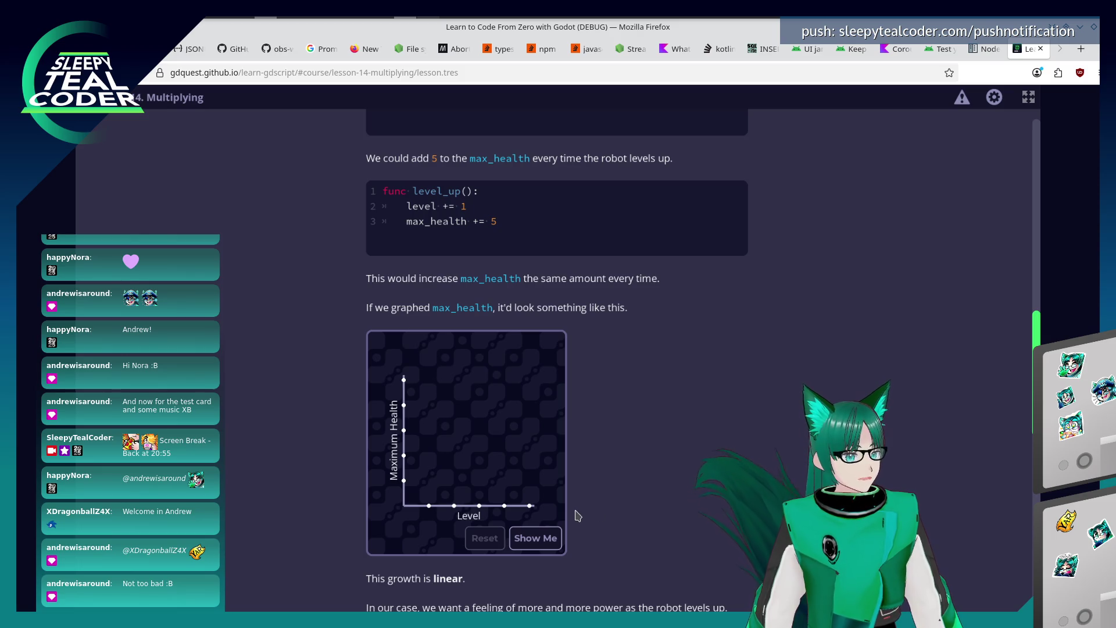
Draw the linear max_health growth line, then the exponential growth curve.
click(518, 542)
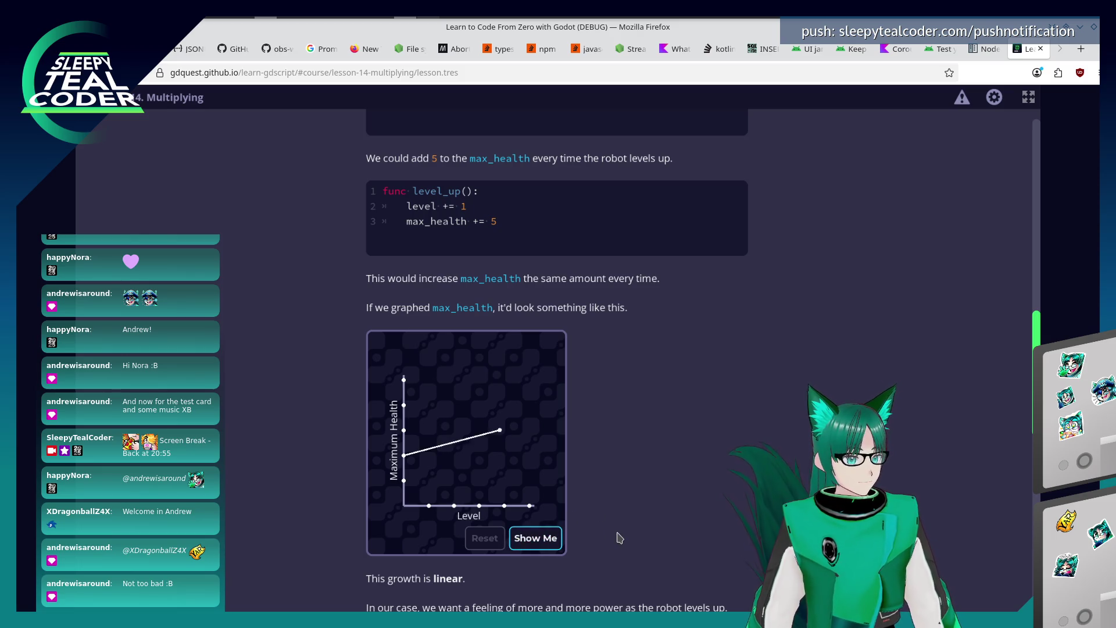
scroll(616, 538, down, 4)
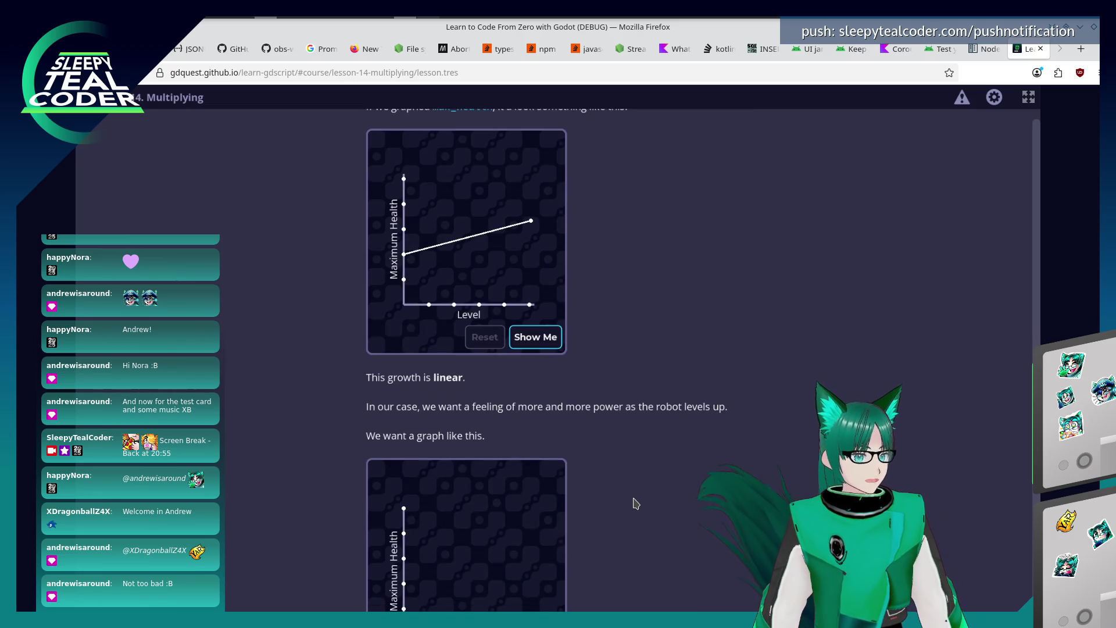
scroll(634, 503, down, 2)
scroll(636, 503, down, 2)
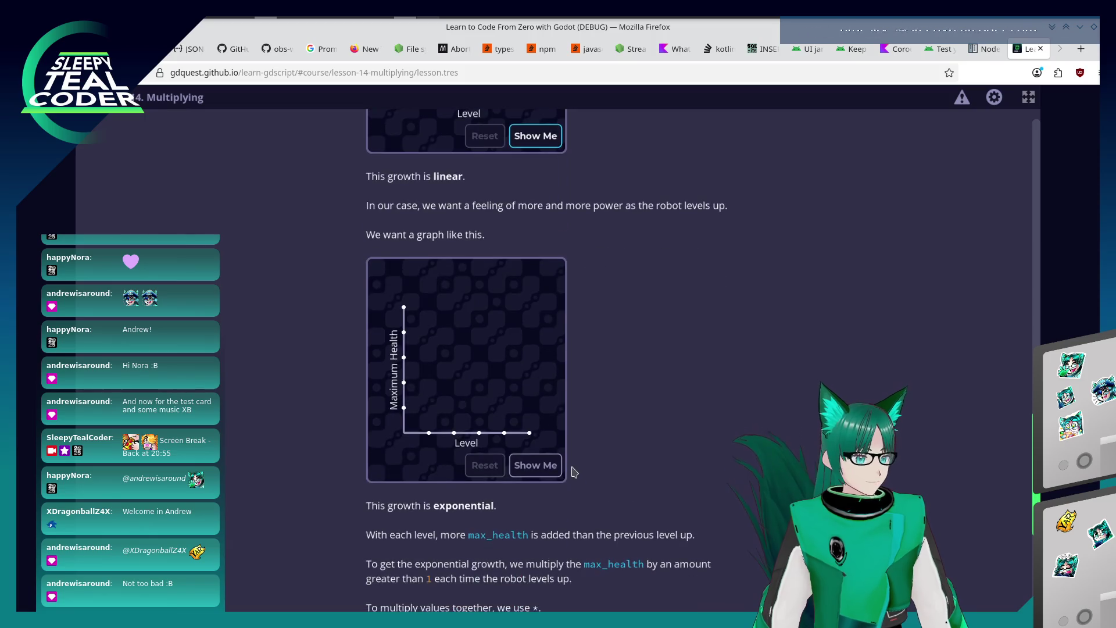
click(536, 465)
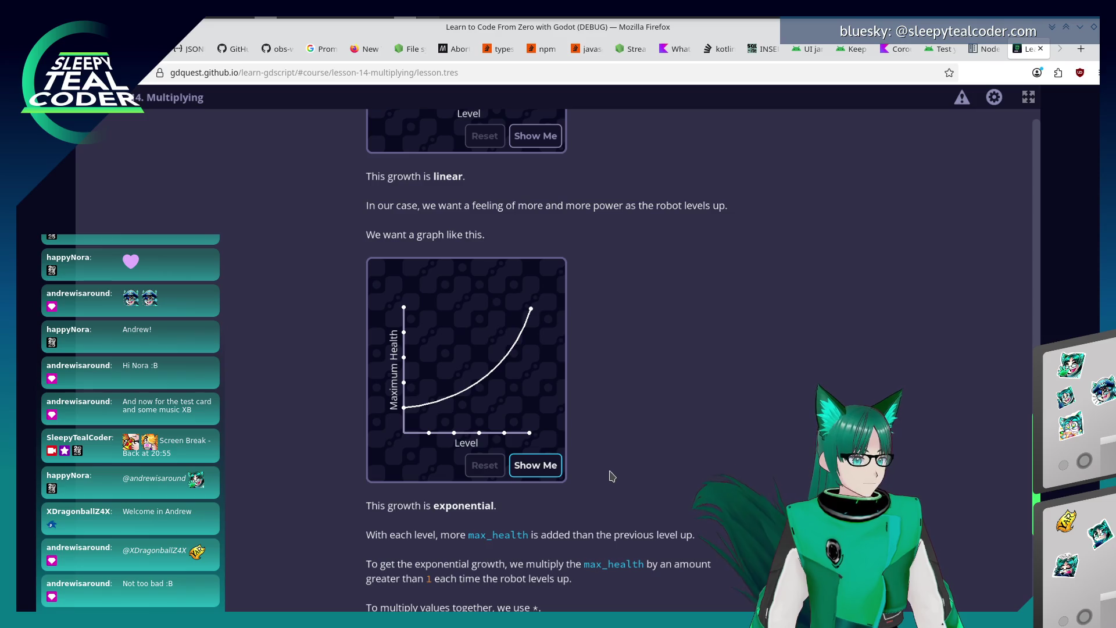
scroll(611, 475, down, 2)
scroll(611, 476, down, 2)
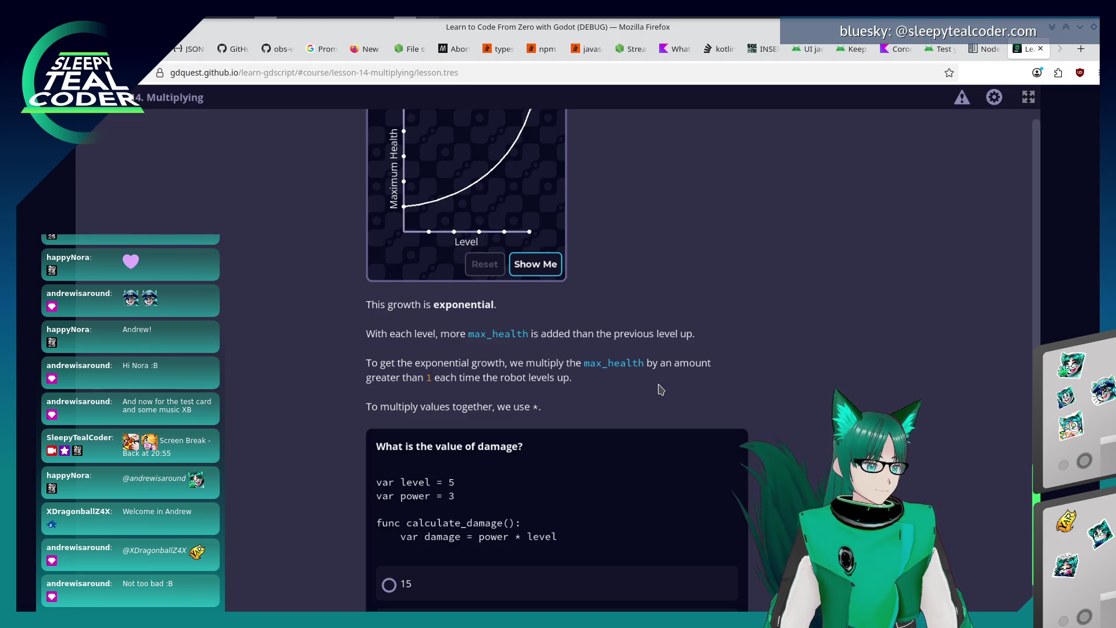
scroll(660, 390, down, 2)
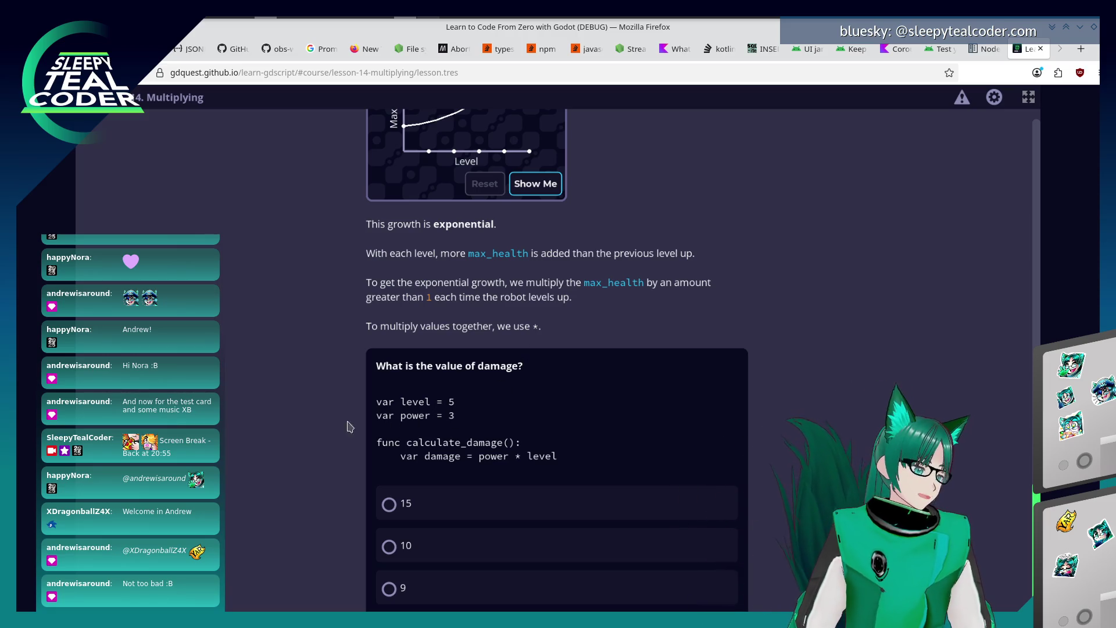
Answer the damage quiz with 15 then 30, and start the first practice.
click(379, 513)
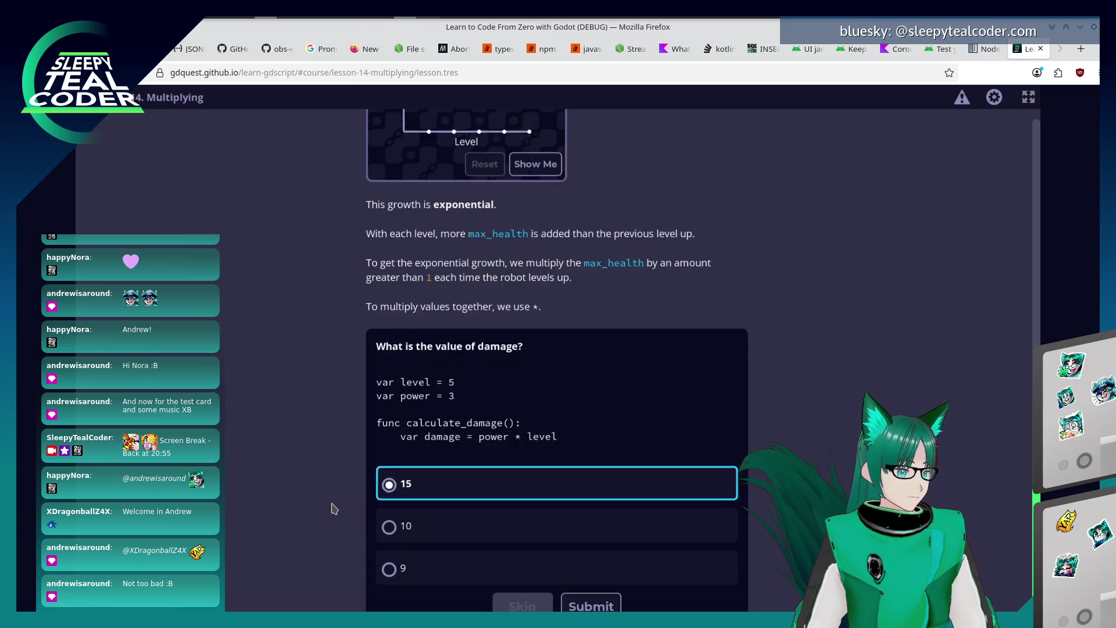
click(591, 582)
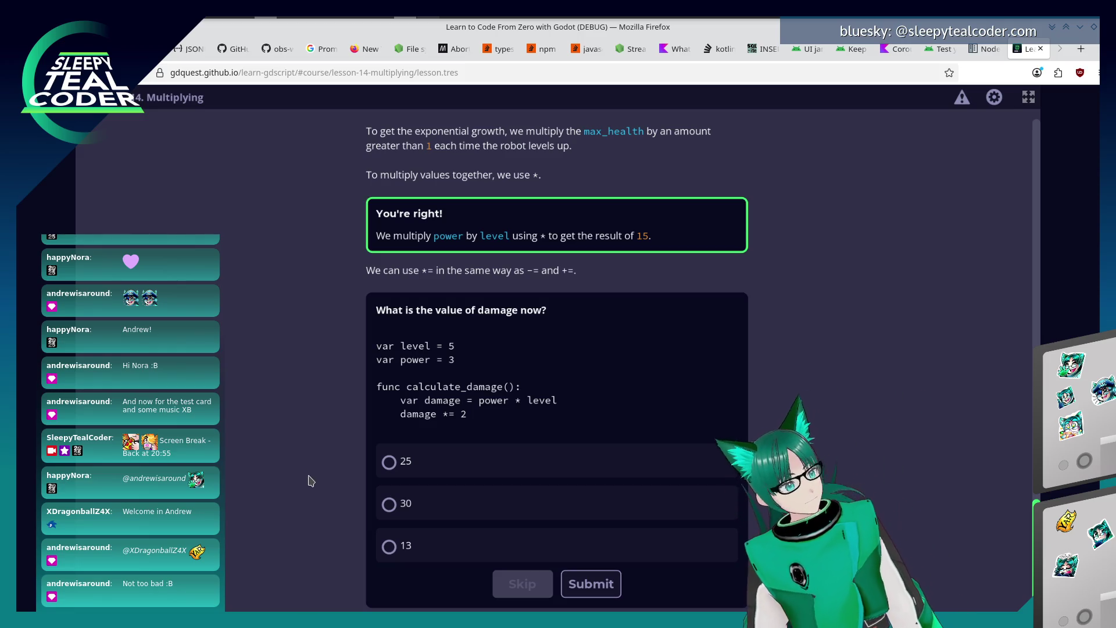
click(392, 504)
click(591, 585)
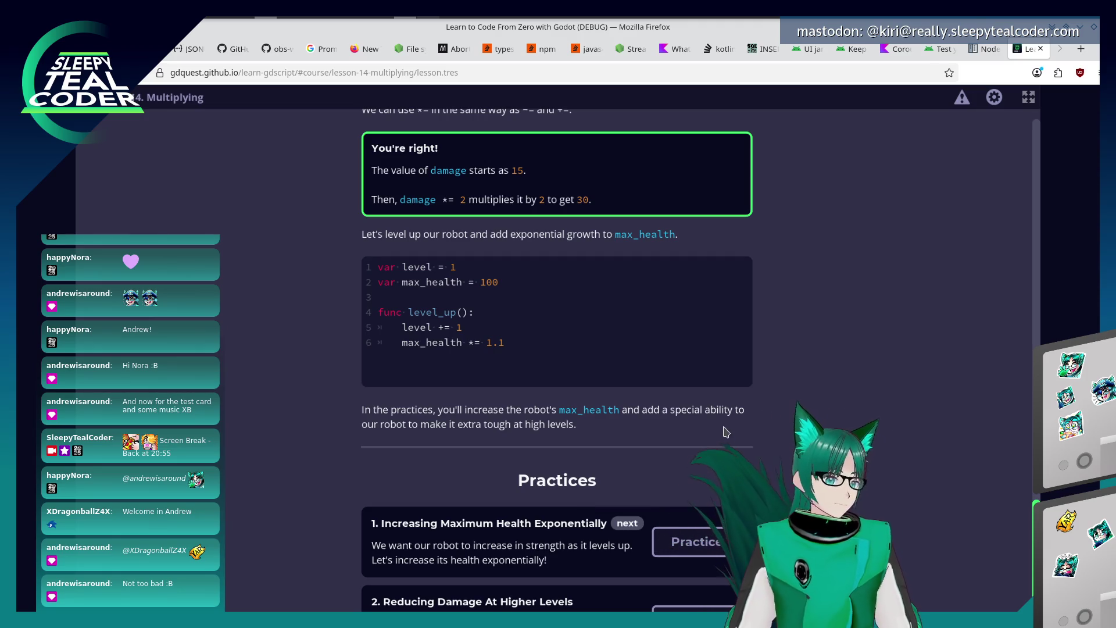
scroll(653, 424, down, 1)
click(677, 503)
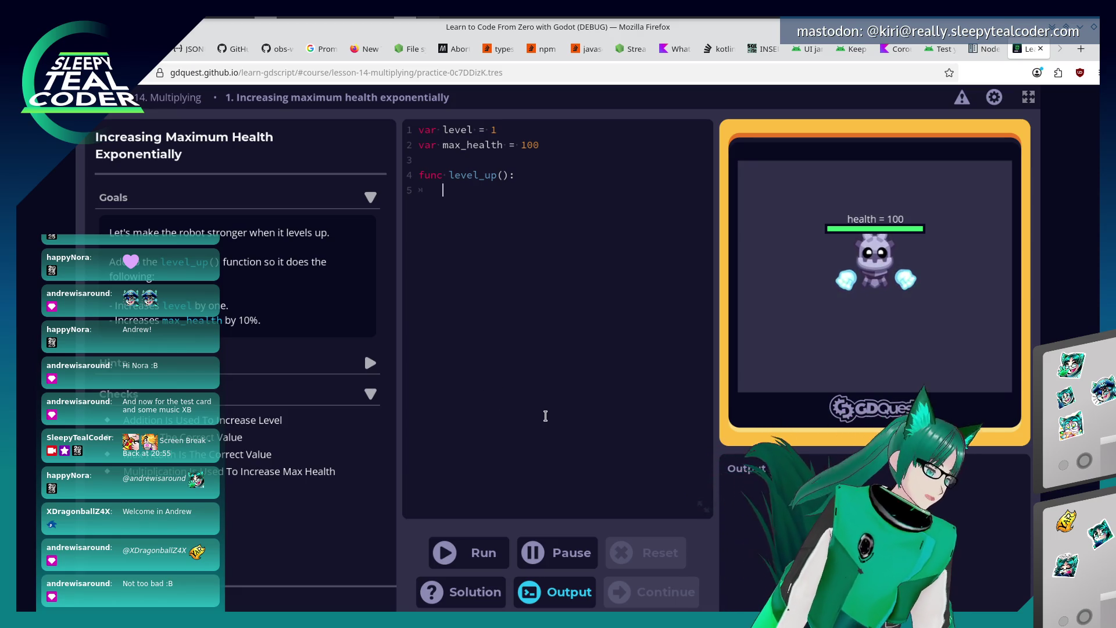
text(le)
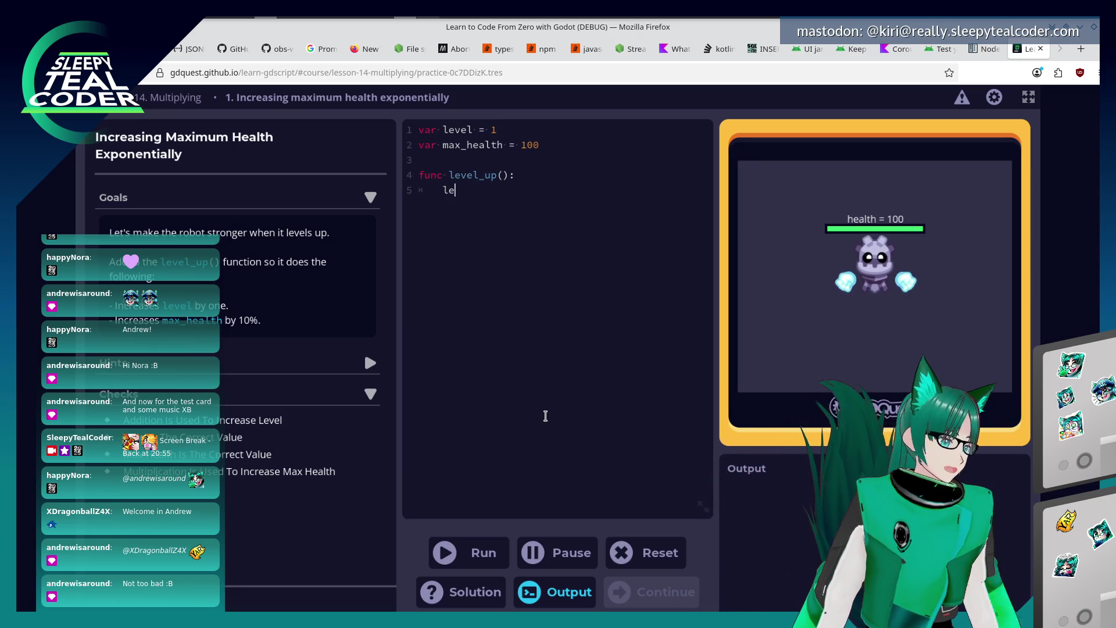
text(vel += 1)
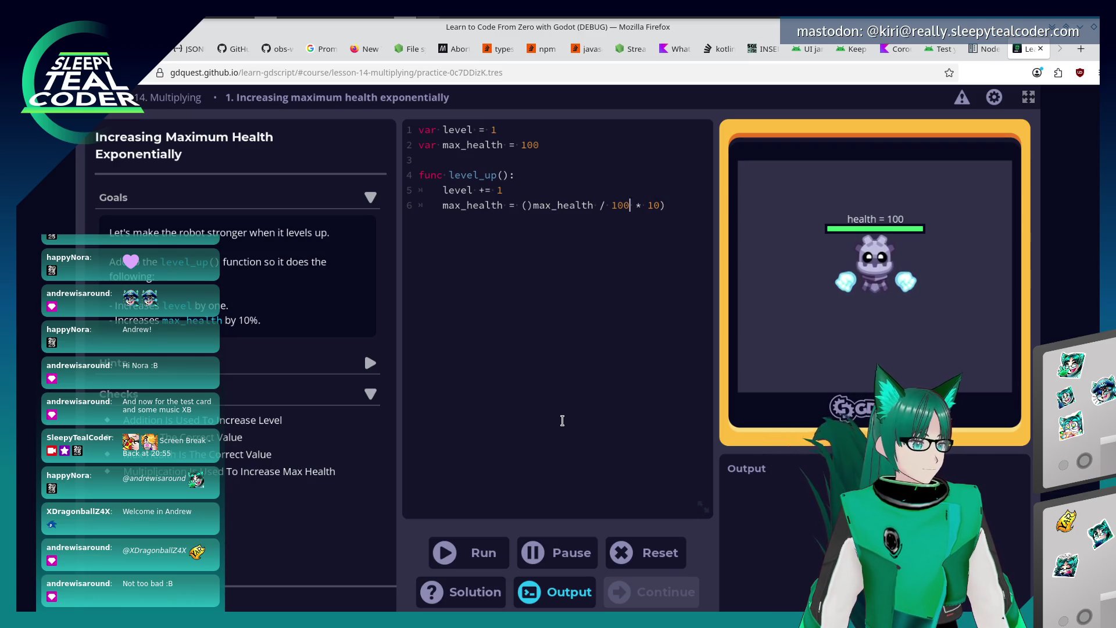
Write level_up() as level += 1 and max_health = (max_health / 100 * 10), then run it.
key(ctrl+Left)
key(BackSpace)
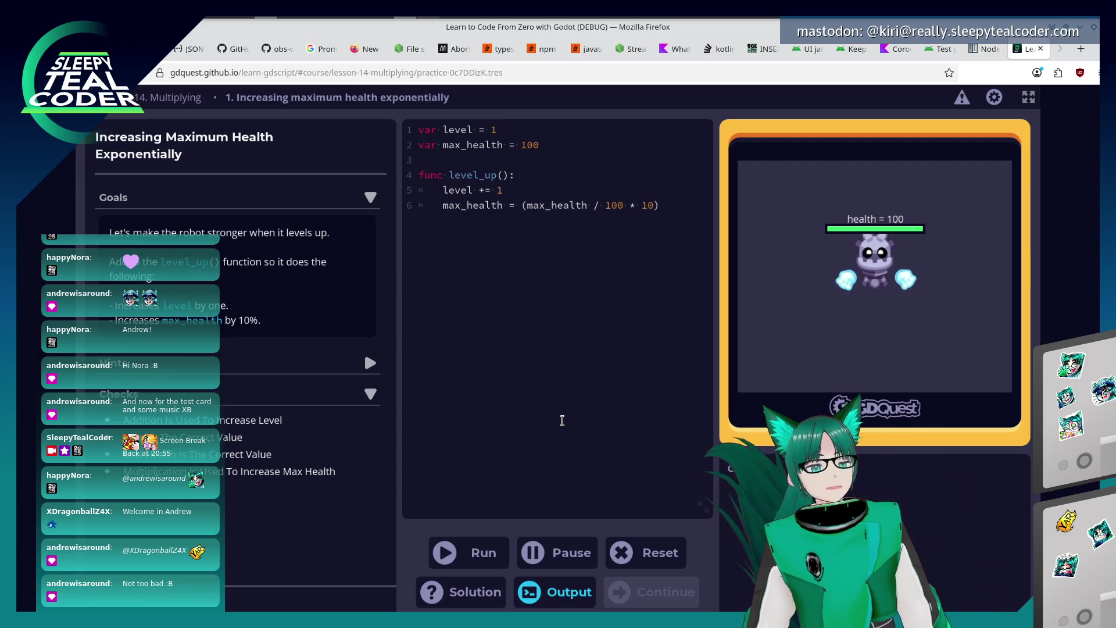
click(480, 549)
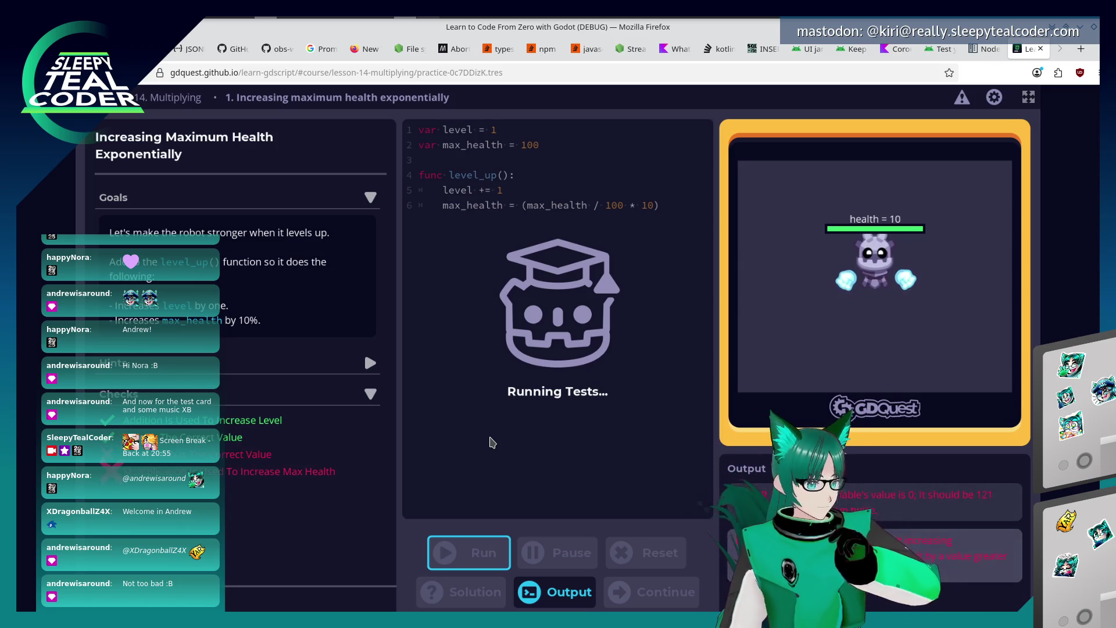
Fix the max_health line, run it (health 120 not 121), then reset to the starter script.
click(520, 209)
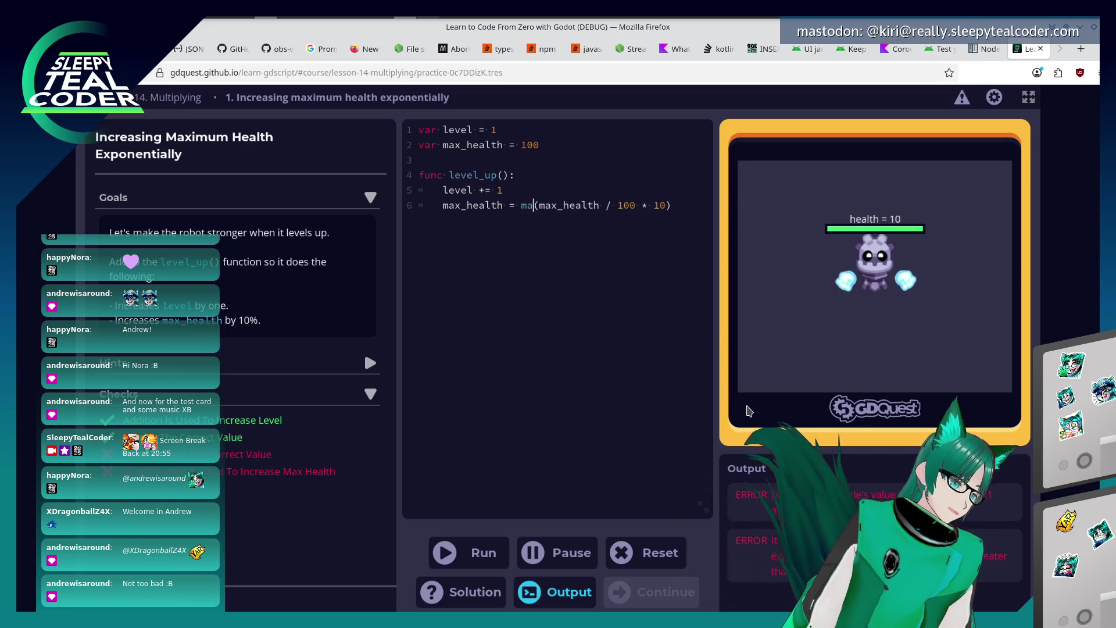
text(max_he)
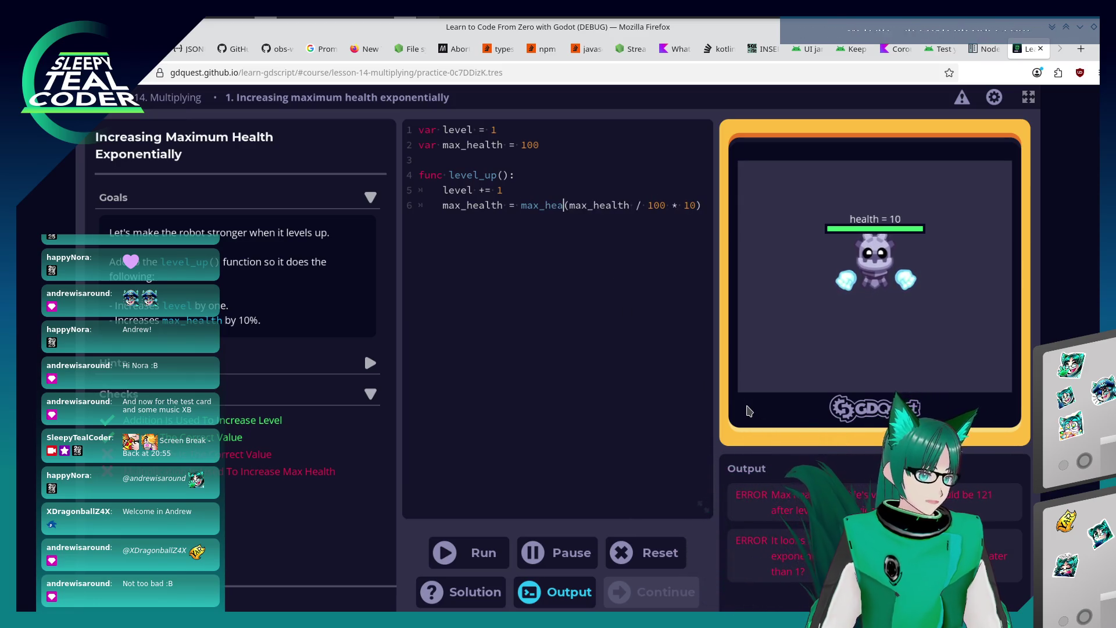
key(BackSpace)
key(BackSpace)
key(BackSpace)
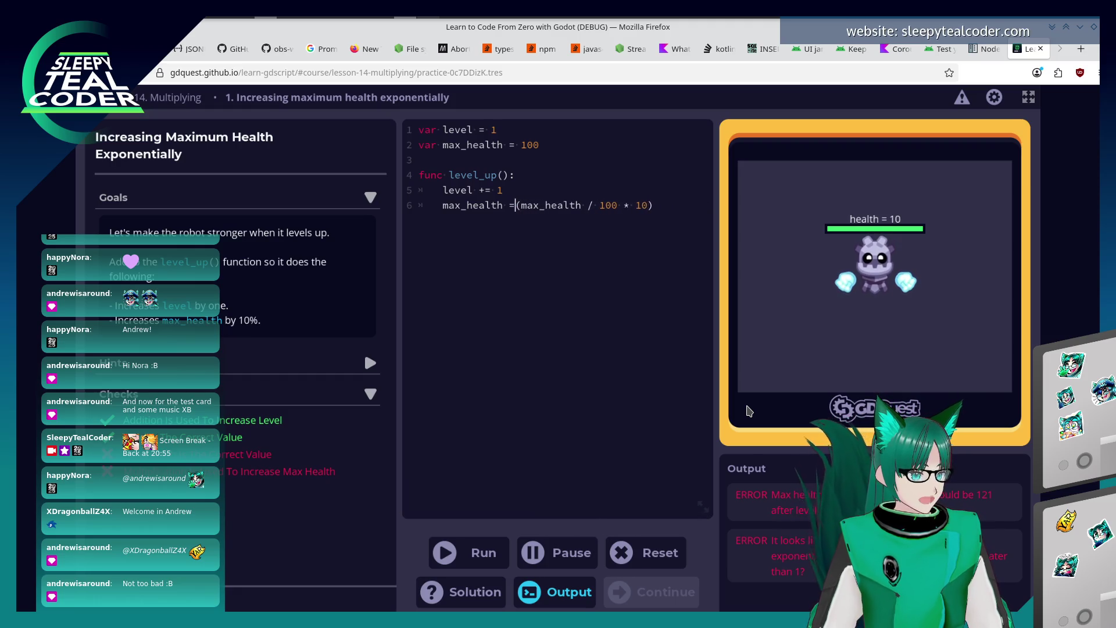
key(BackSpace)
key(BackSpace)
text(+=)
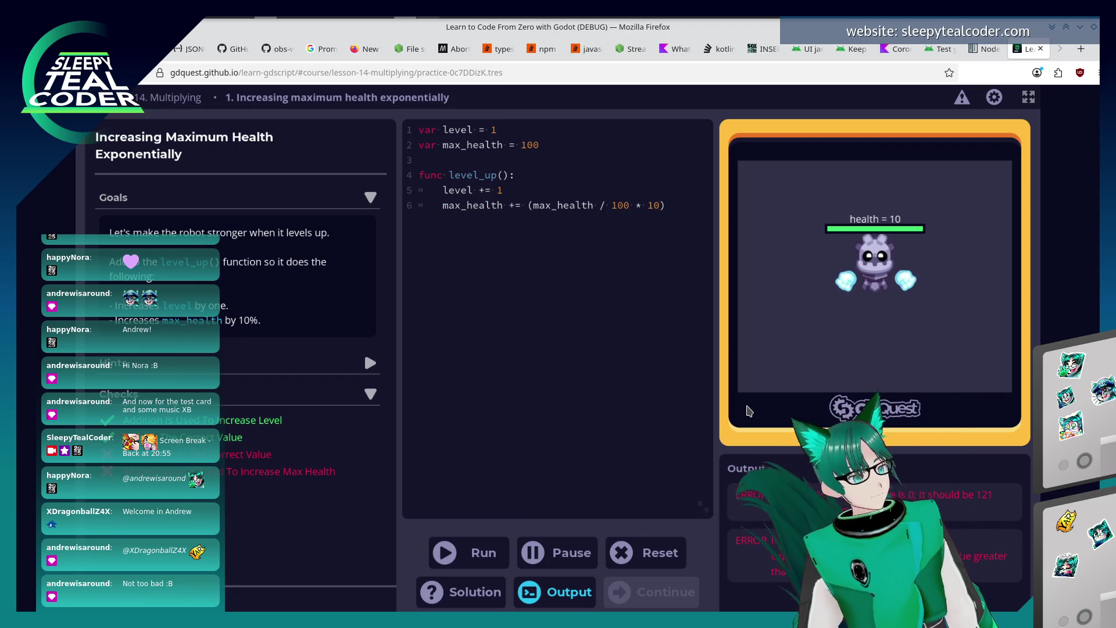
click(468, 552)
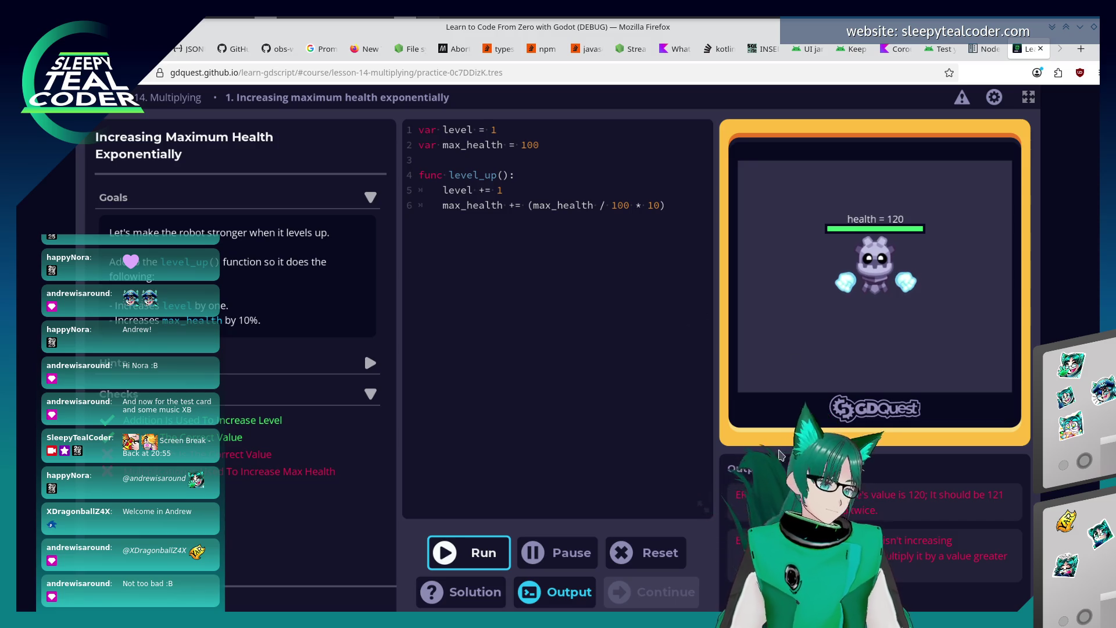
click(665, 548)
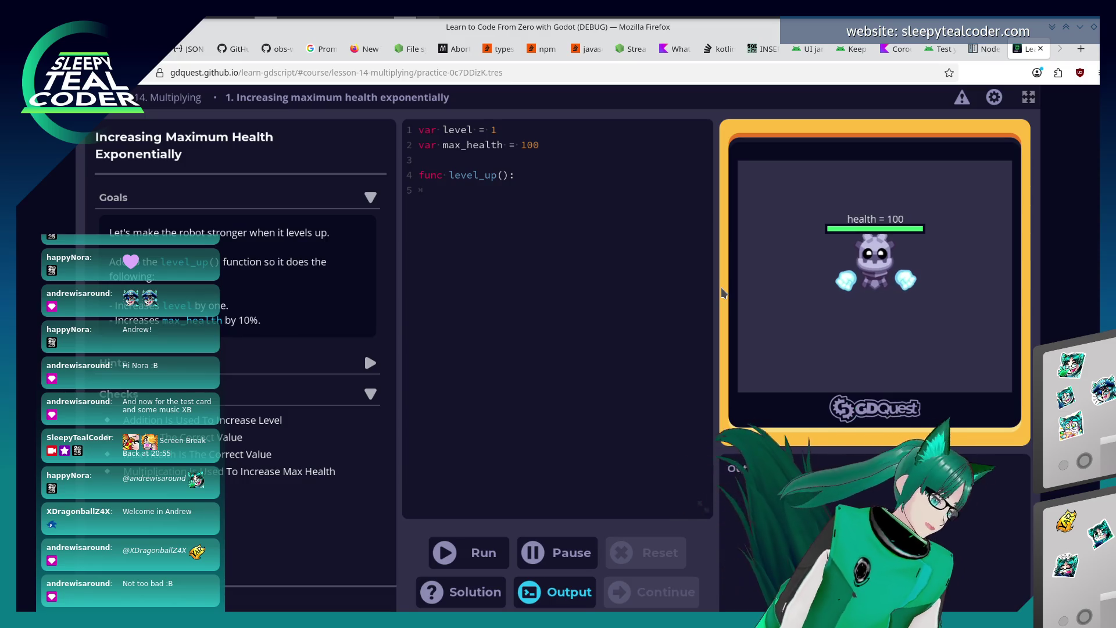
text(level += 1)
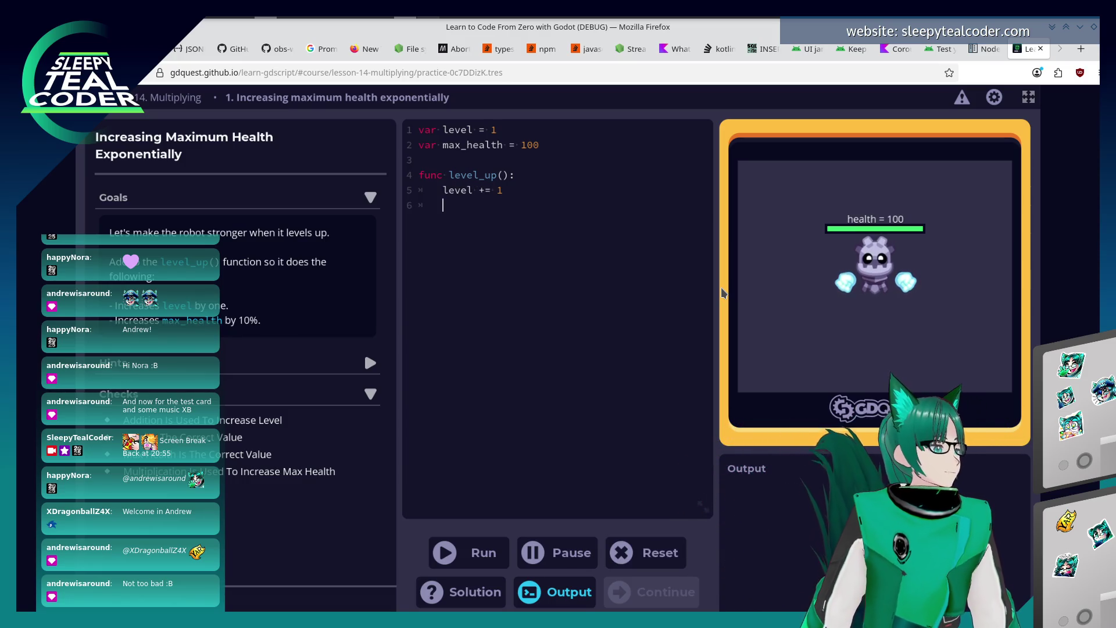
Write level += 1 and a first max_health formula, run it, and consult Hint 1.
key(Return)
text(max_)
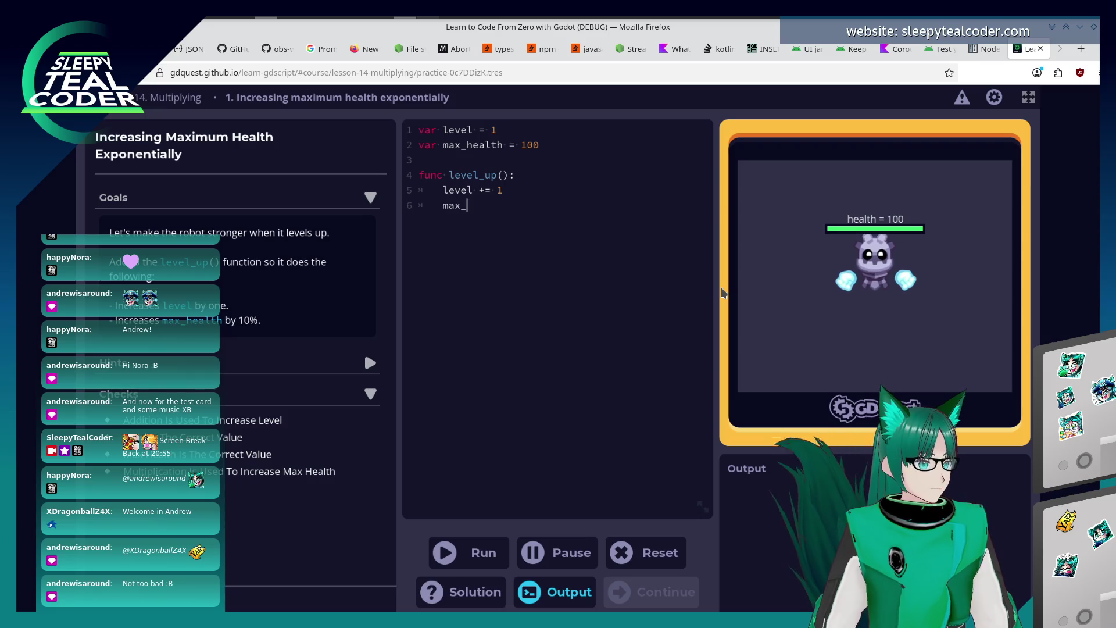
text(health = m)
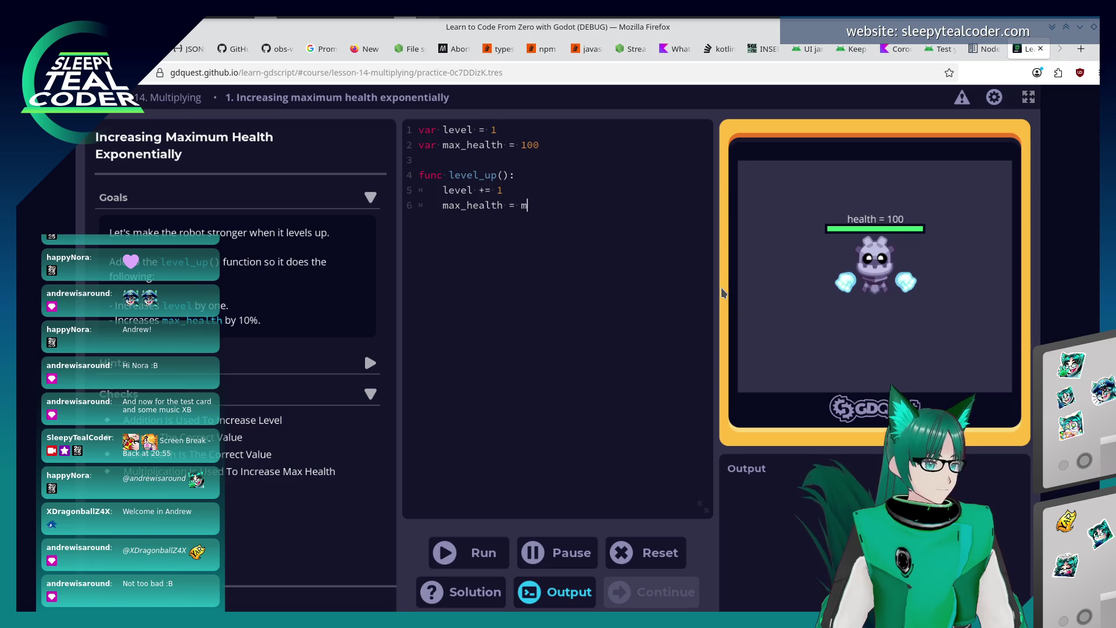
key(BackSpace)
key(BackSpace)
text(+= (ma)
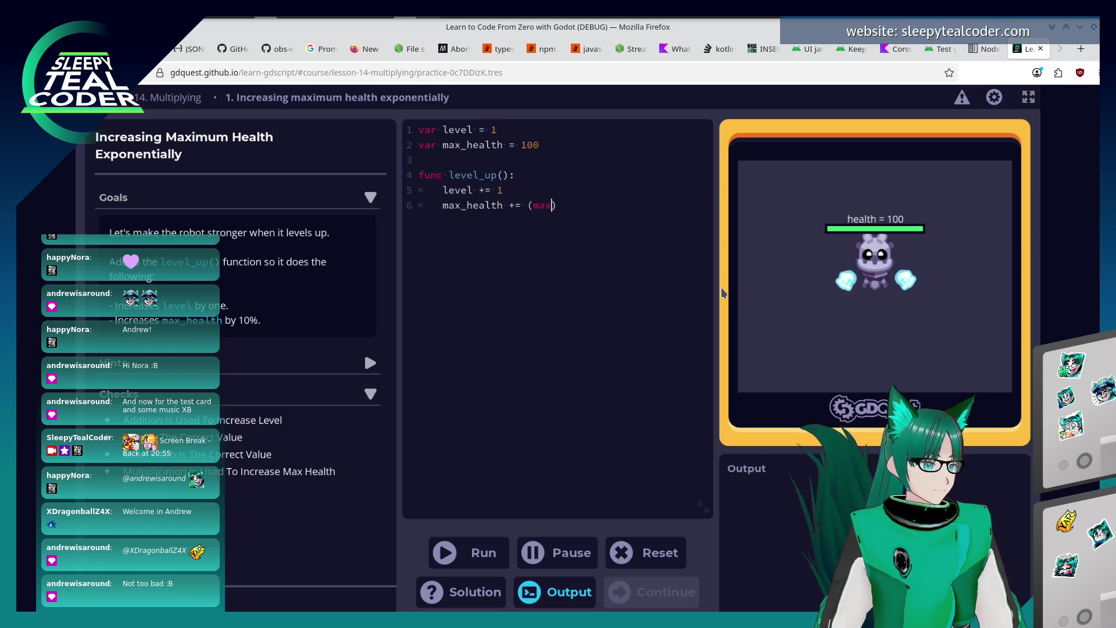
text(x_health / 10)
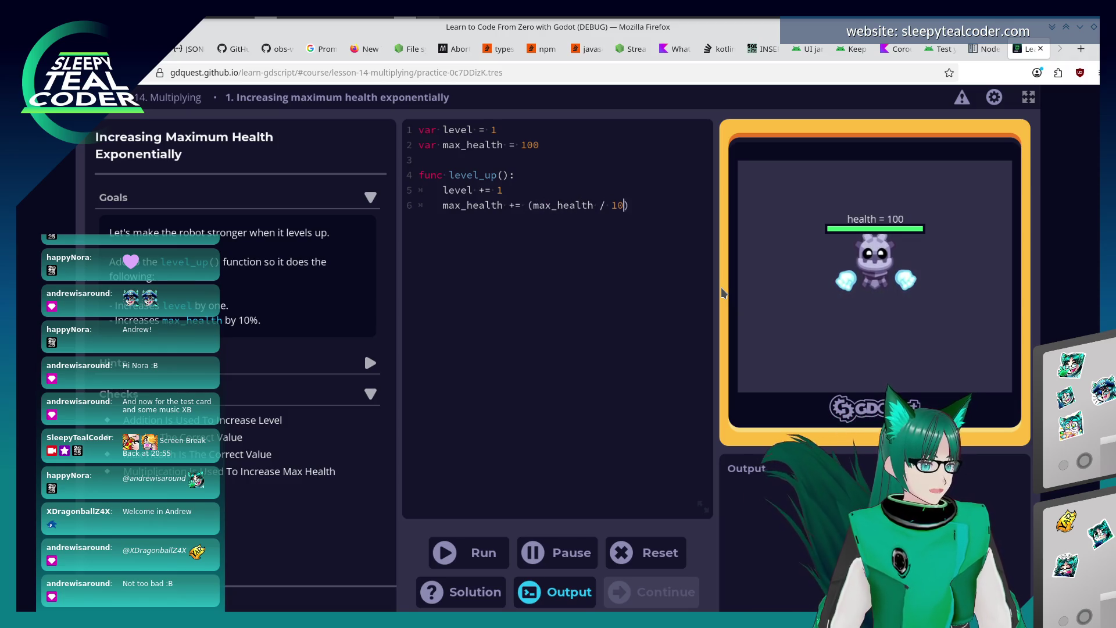
text(0 * 10)
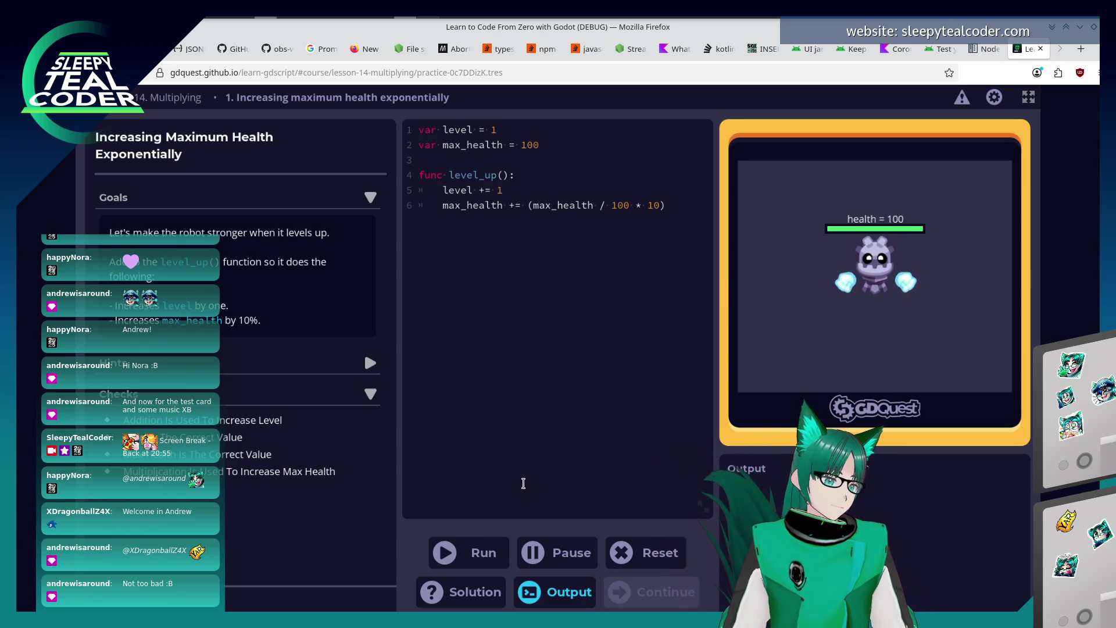
click(497, 555)
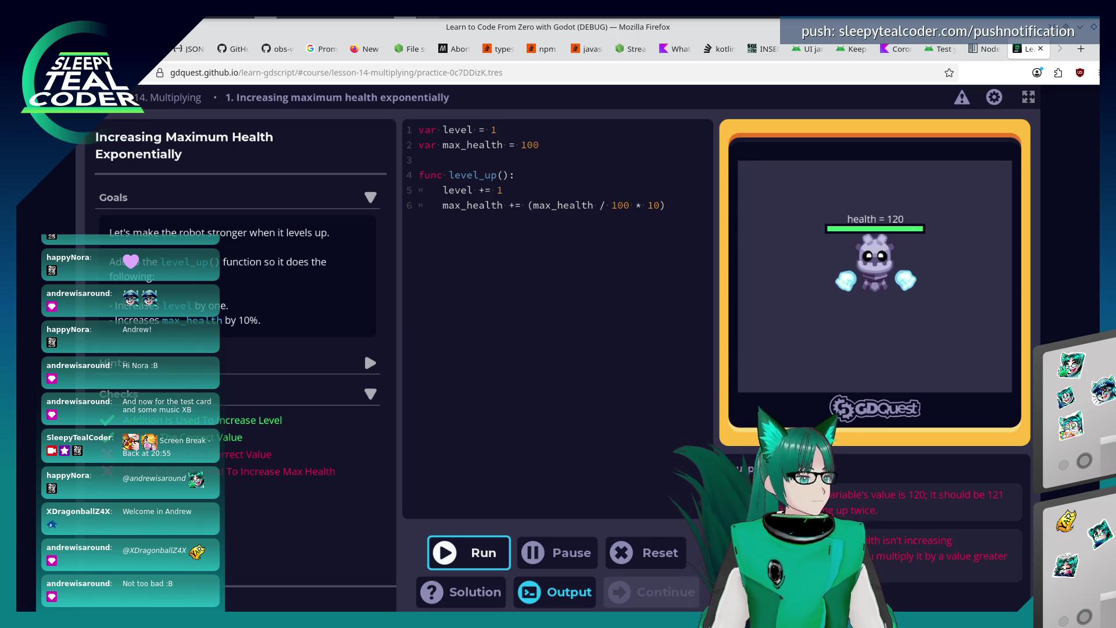
click(361, 373)
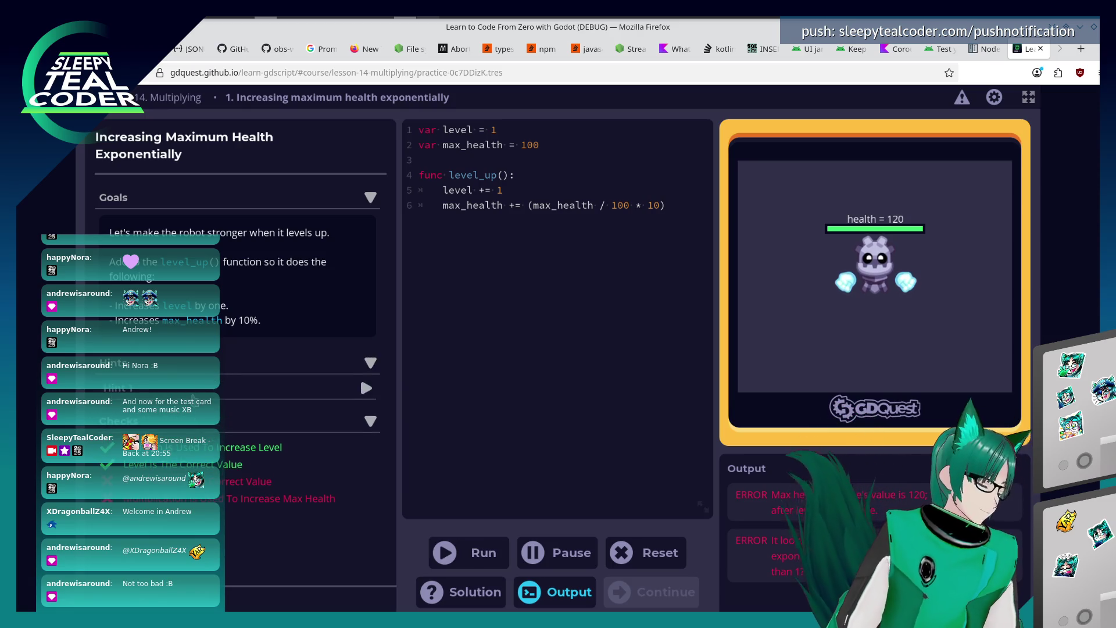
click(209, 387)
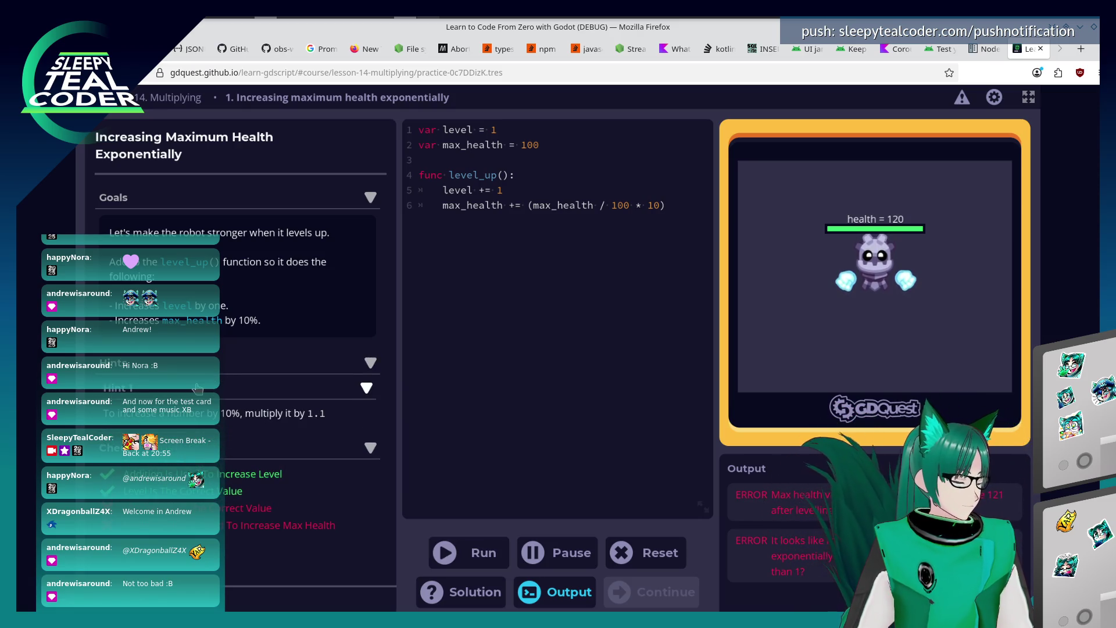
click(209, 363)
Replace the divide-by-100-times-10 formula with a 1.1 multiplier and rerun the tests.
click(658, 207)
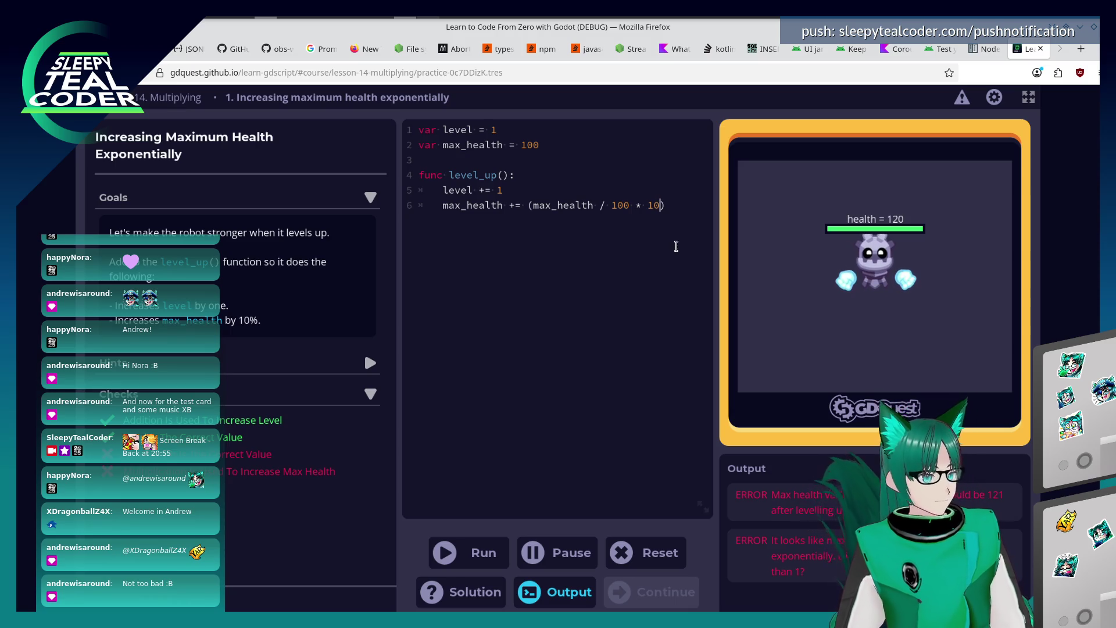
key(BackSpace)
text(.1)
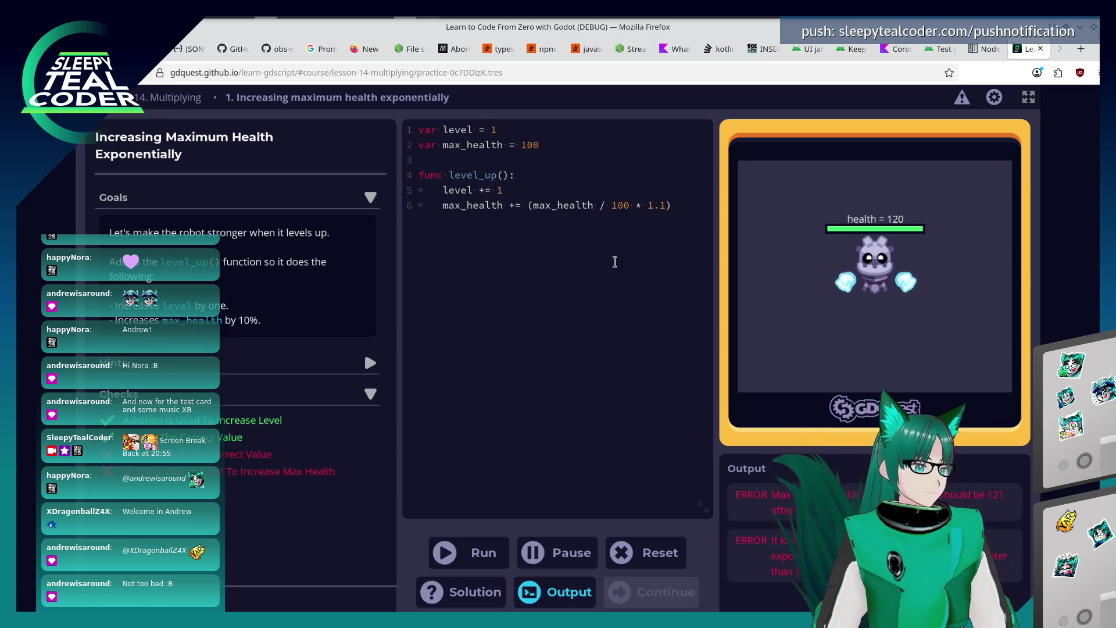
key(Left)
key(Left)
key(Left)
key(BackSpace)
key(BackSpace)
key(BackSpace)
key(BackSpace)
key(BackSpace)
key(BackSpace)
click(460, 557)
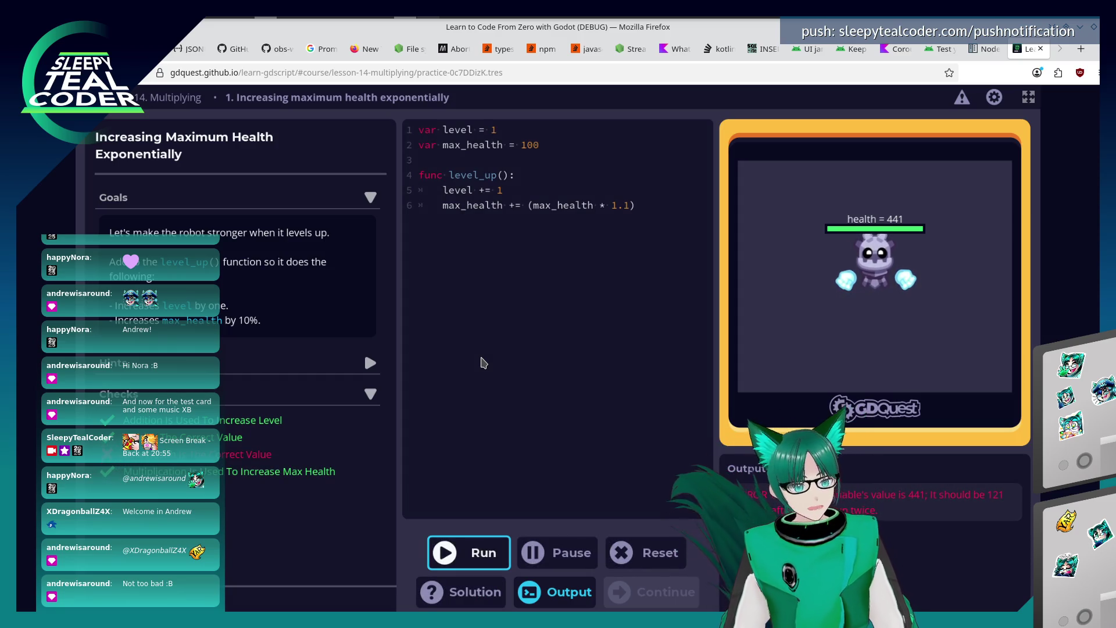
click(572, 204)
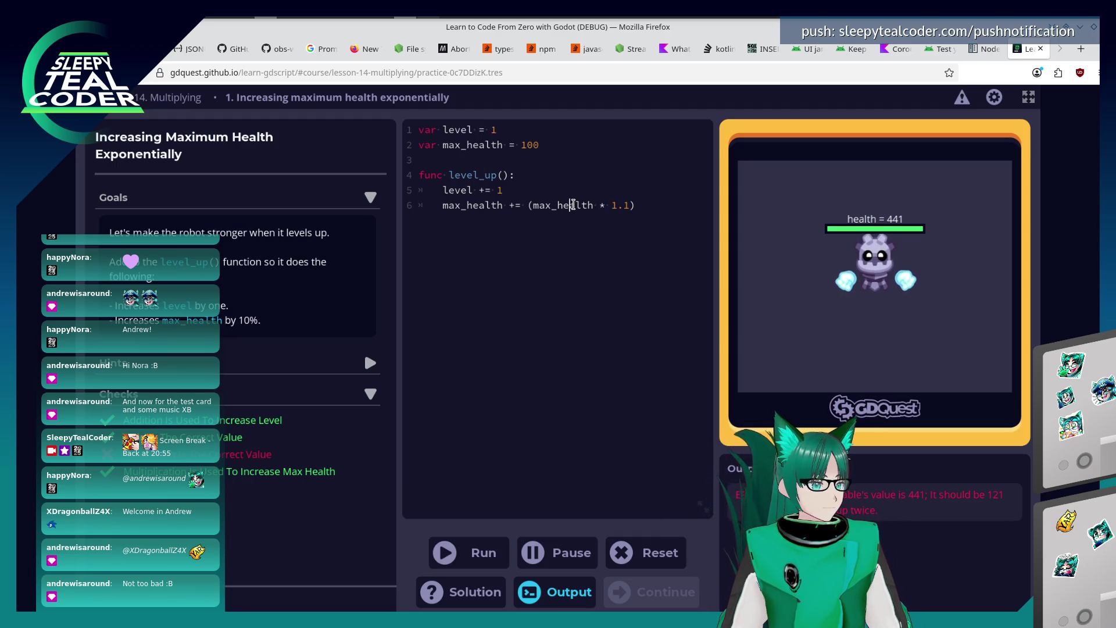
key(ctrl+Return)
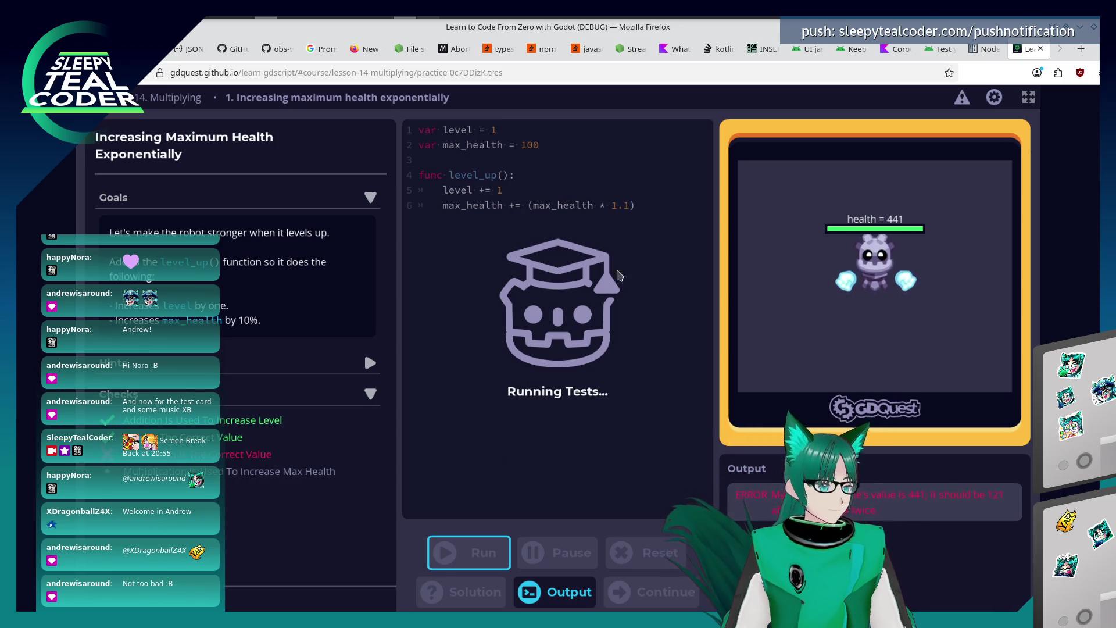
Correct line 6 to max_health = (max_health * 1.1), pass the tests, and continue.
click(611, 206)
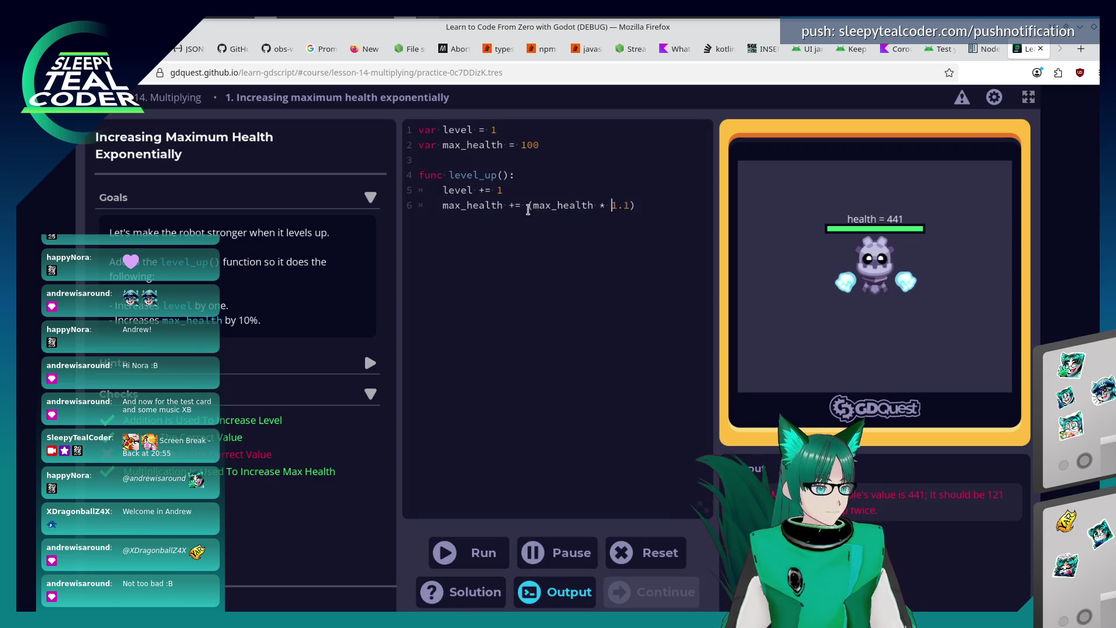
key(Left)
key(BackSpace)
key(Right)
key(Right)
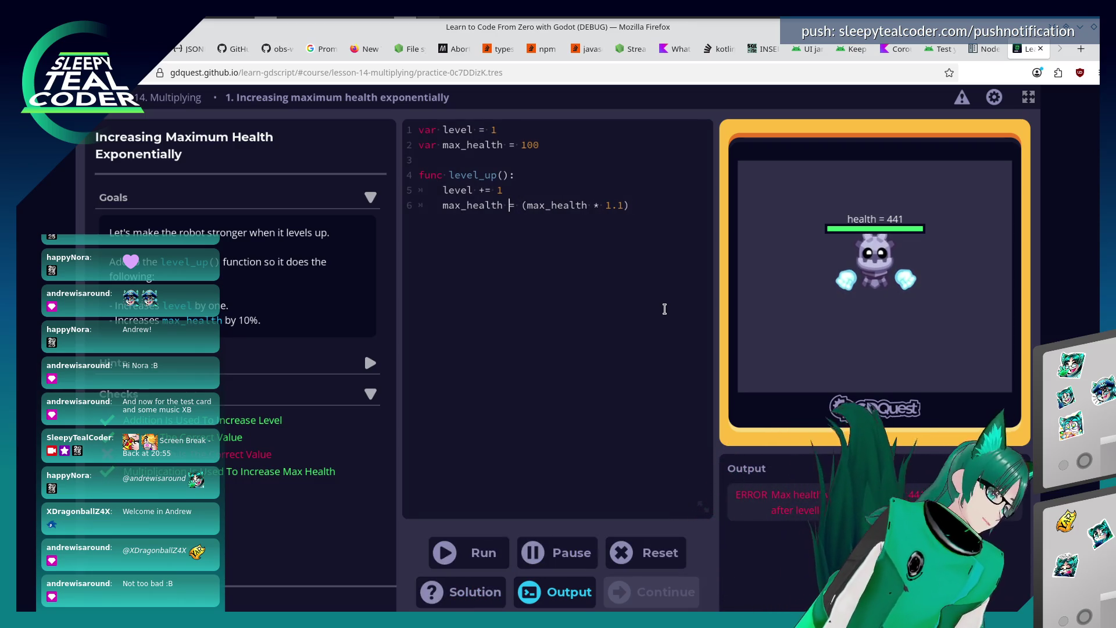
click(491, 559)
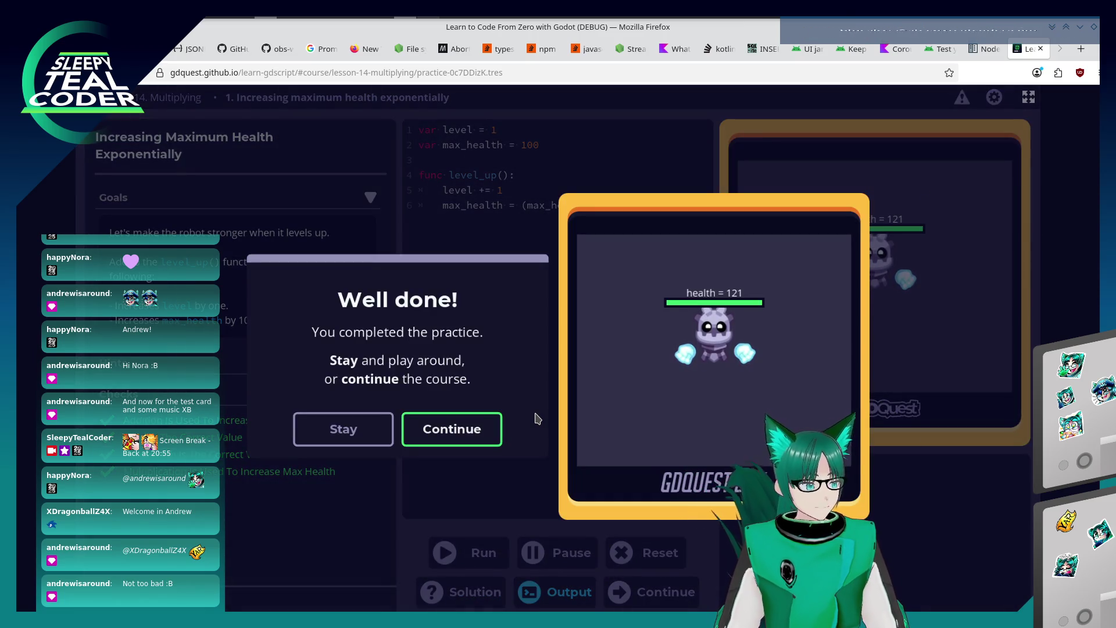
click(478, 420)
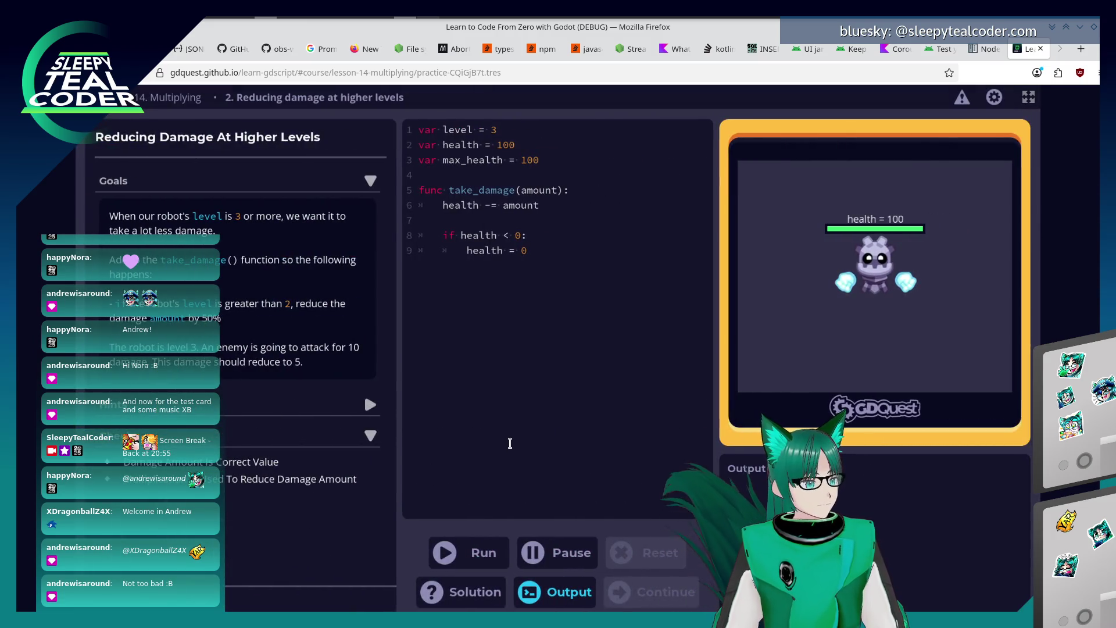
Remove the trailing if block and a misplaced level check from take_damage.
click(499, 435)
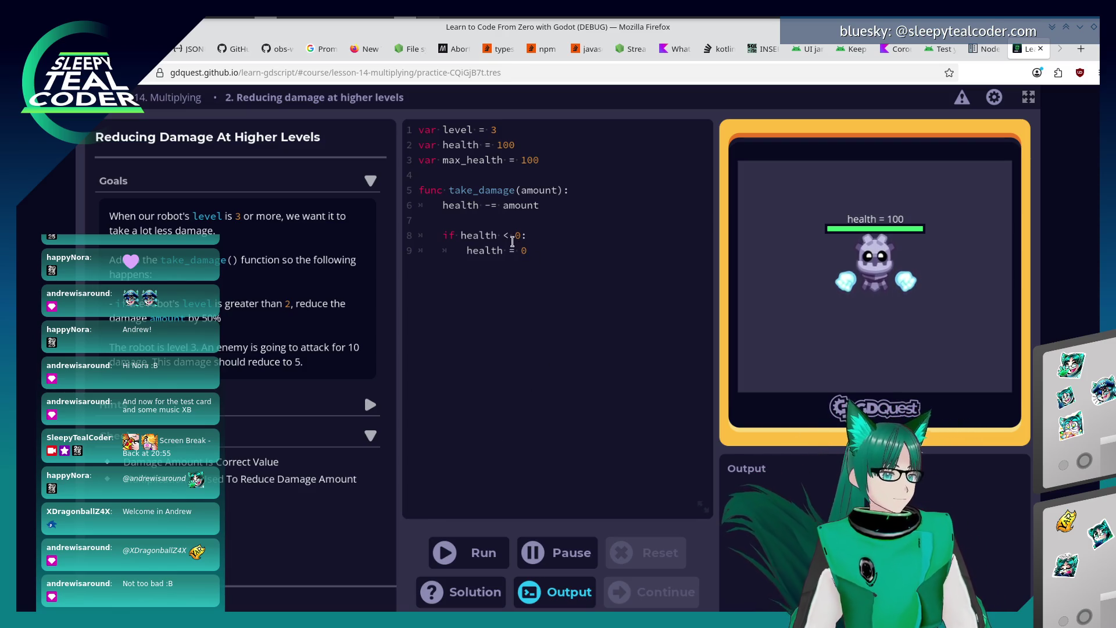
click(552, 264)
key(Return)
key(Return)
key(BackSpace)
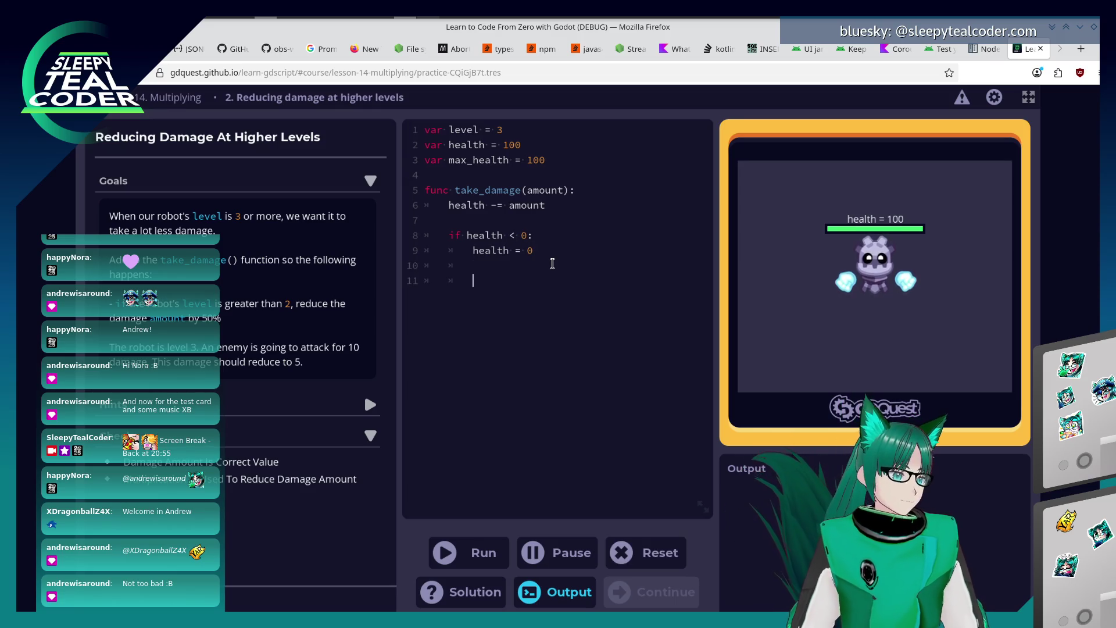
text(if level > )
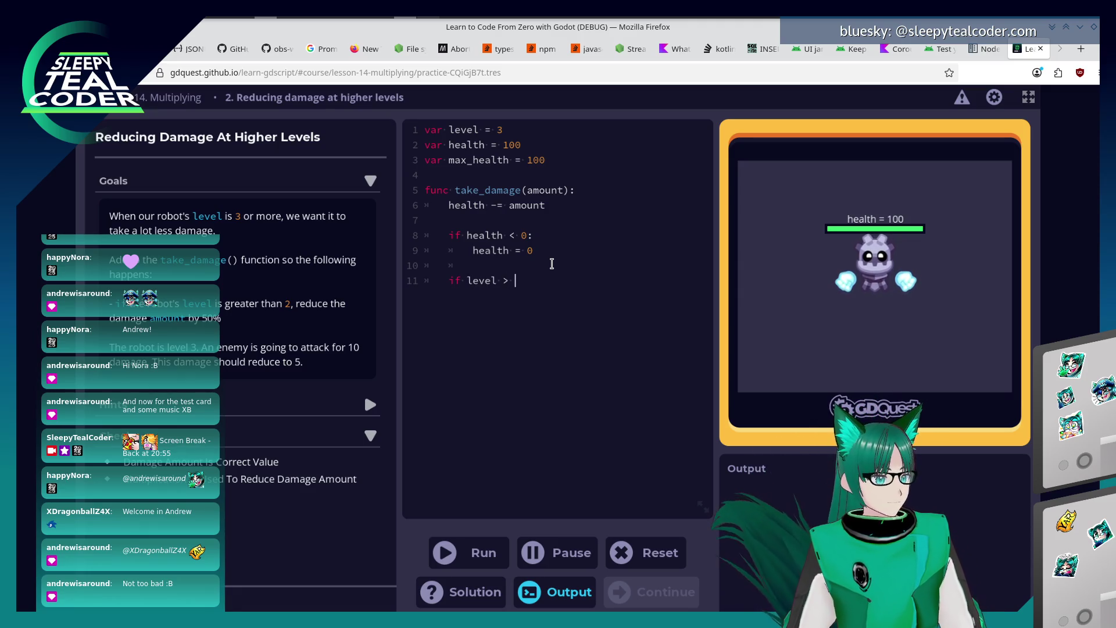
text(2:)
key(Return)
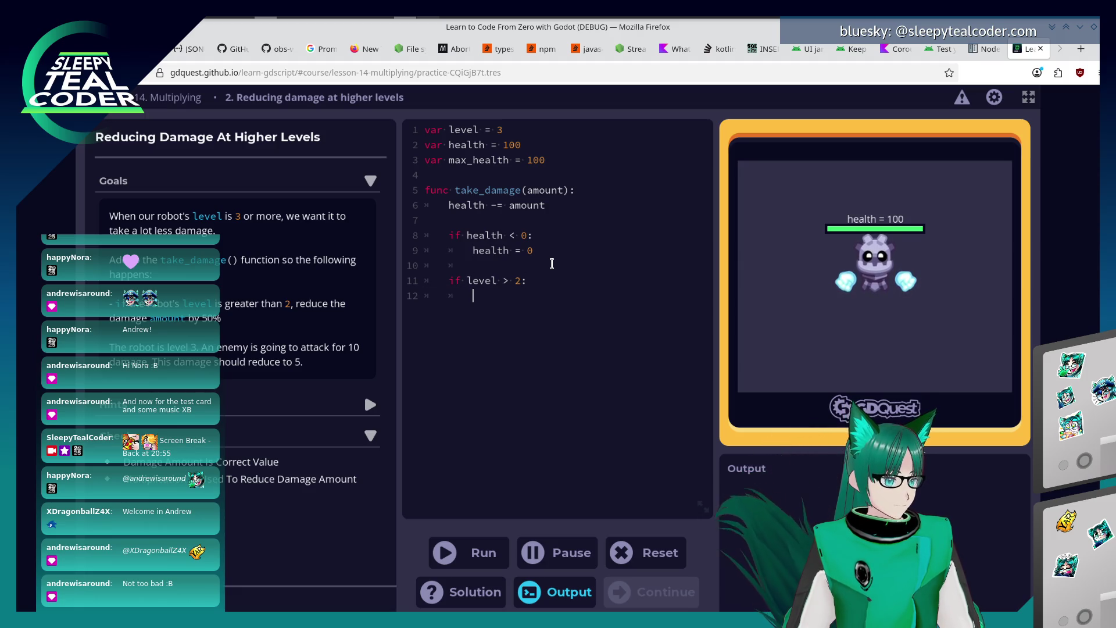
key(shift+Up)
key(shift+Home)
key(shift+Home)
key(BackSpace)
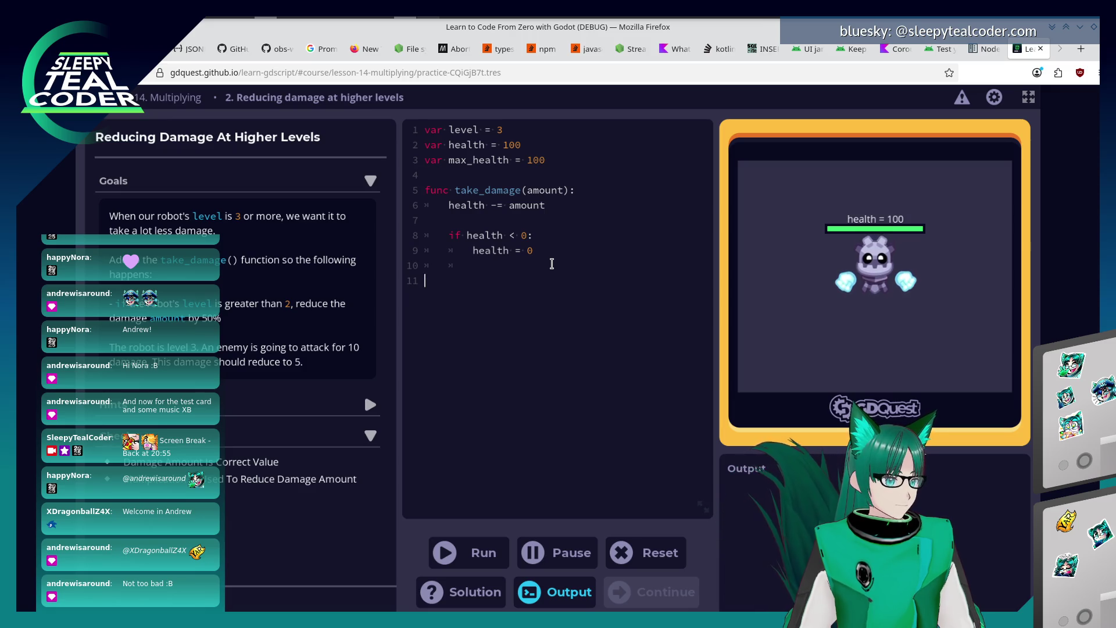
key(Down)
key(Down)
key(Down)
key(BackSpace)
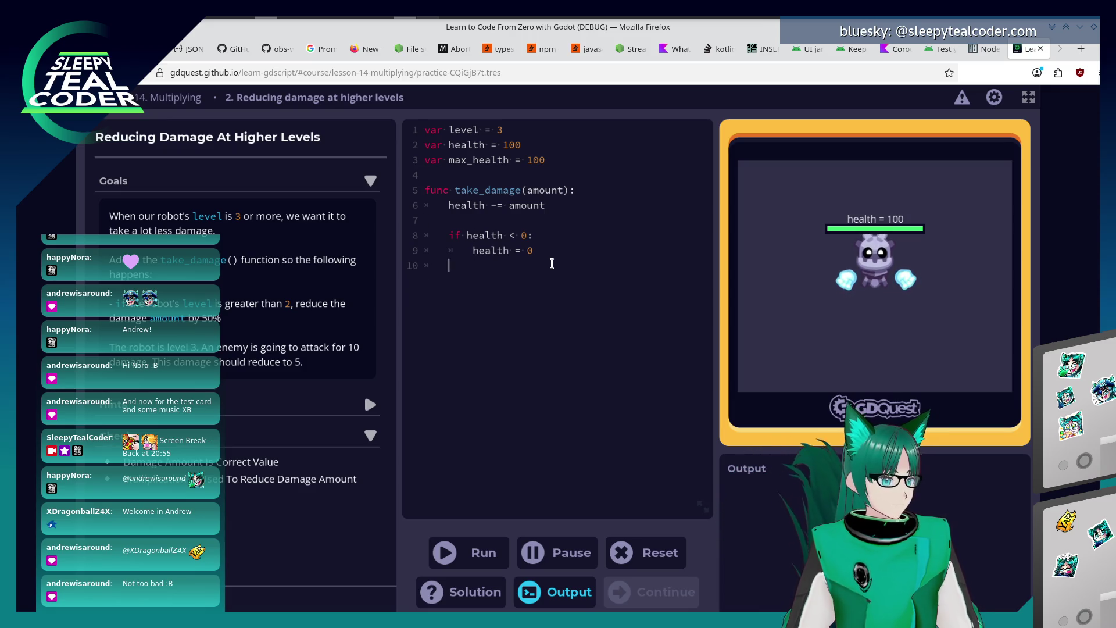
key(BackSpace)
key(BackSpace)
key(Up)
key(Up)
key(Up)
key(Up)
Add 'if level > 2: amount = (amount * 0.5)' above health -= amount and pass the tests.
key(End)
key(Return)
key(Return)
text(if level > 2:)
key(Return)
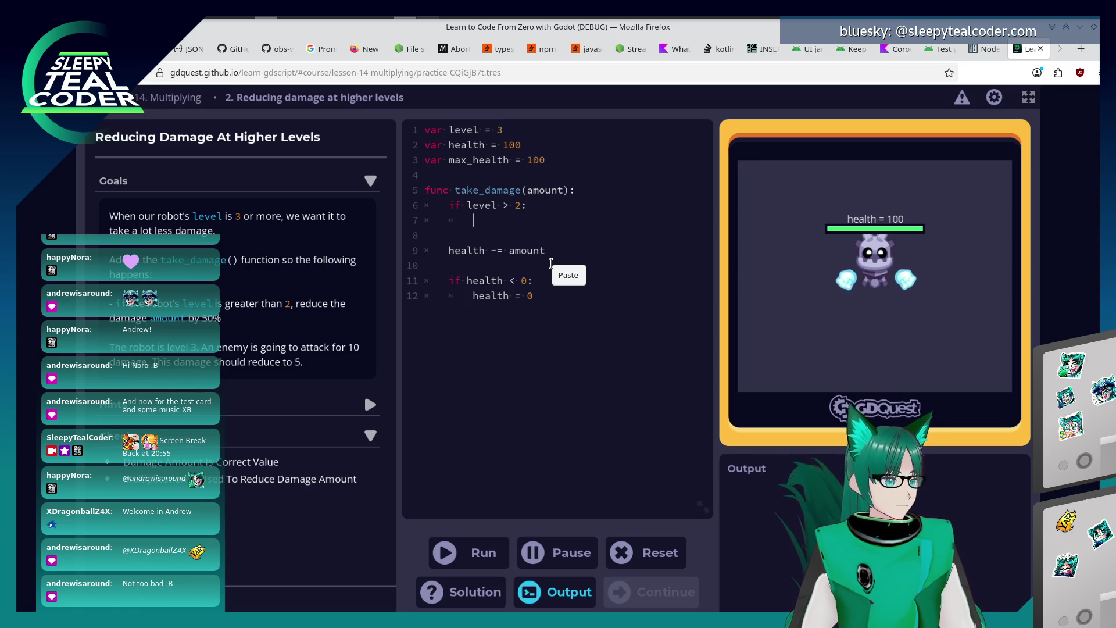
key(Escape)
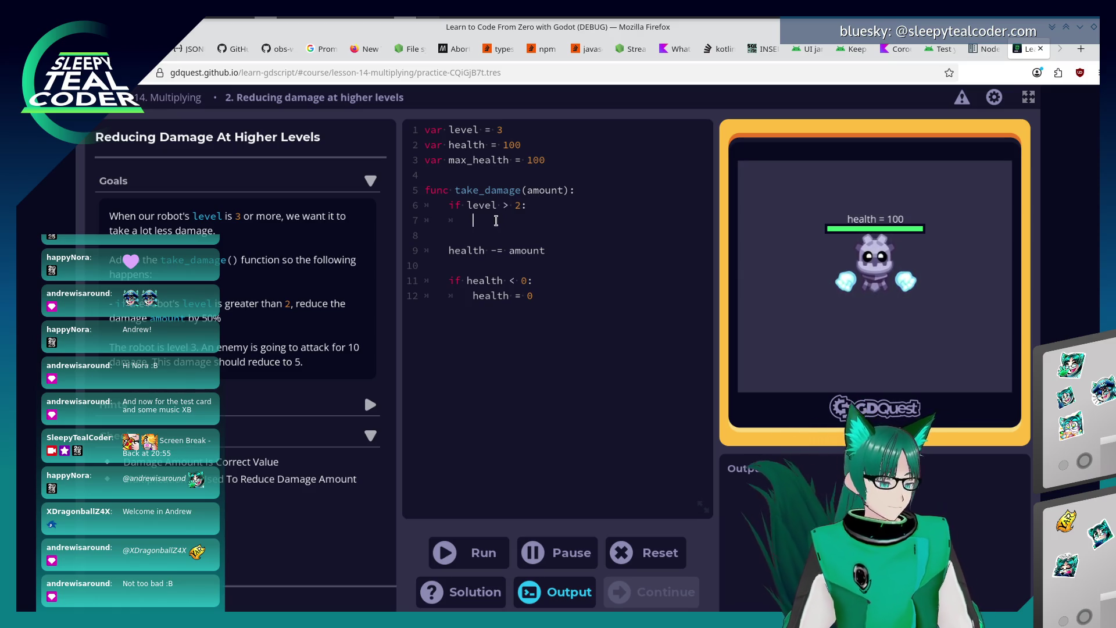
text(amount)
text( *)
key(BackSpace)
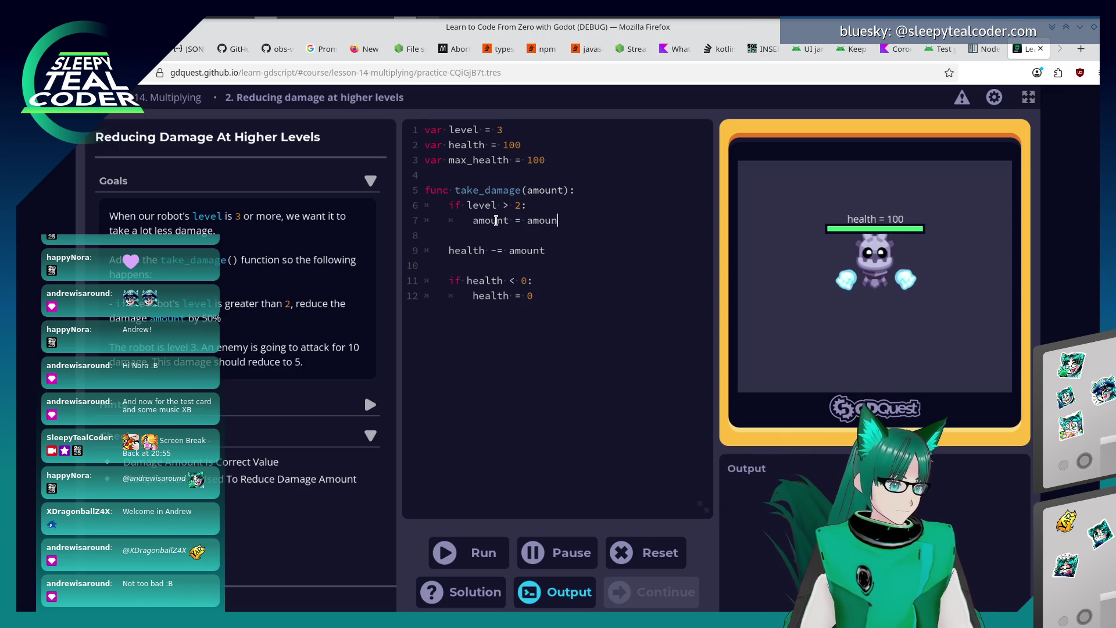
text(* .)
text(0.5)
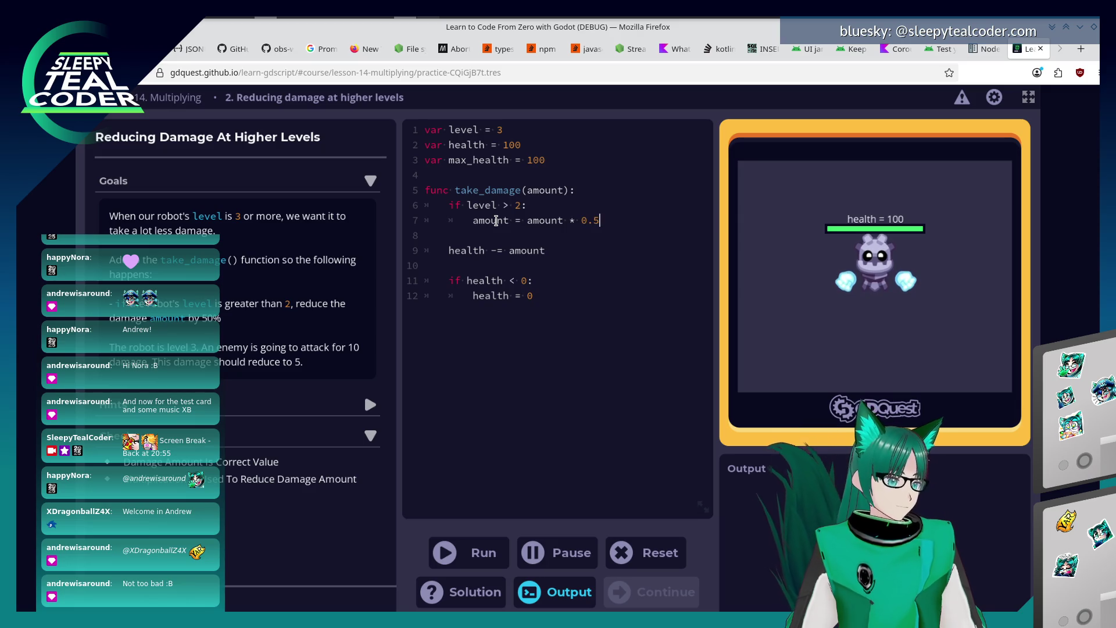
double_click(488, 220)
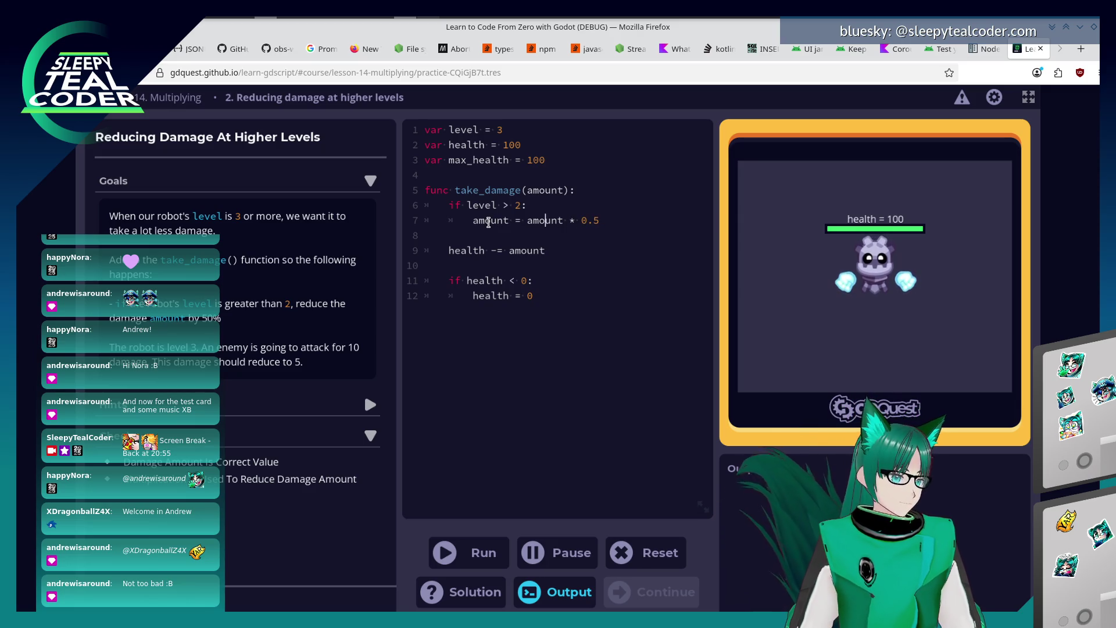
text(()
key(End)
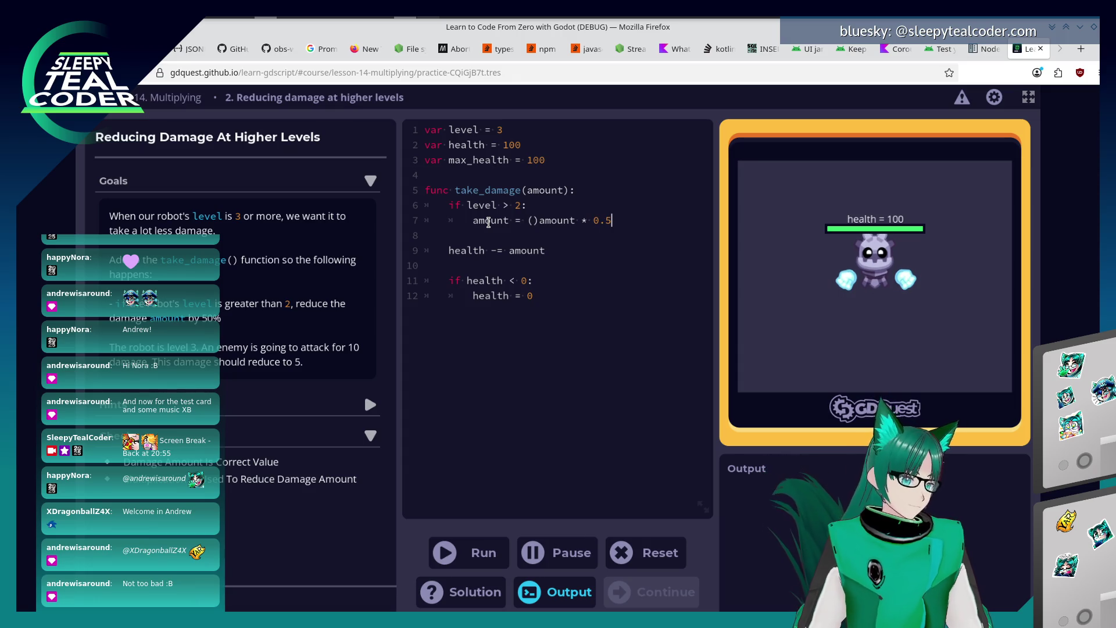
key(Left)
key(Left)
key(Left)
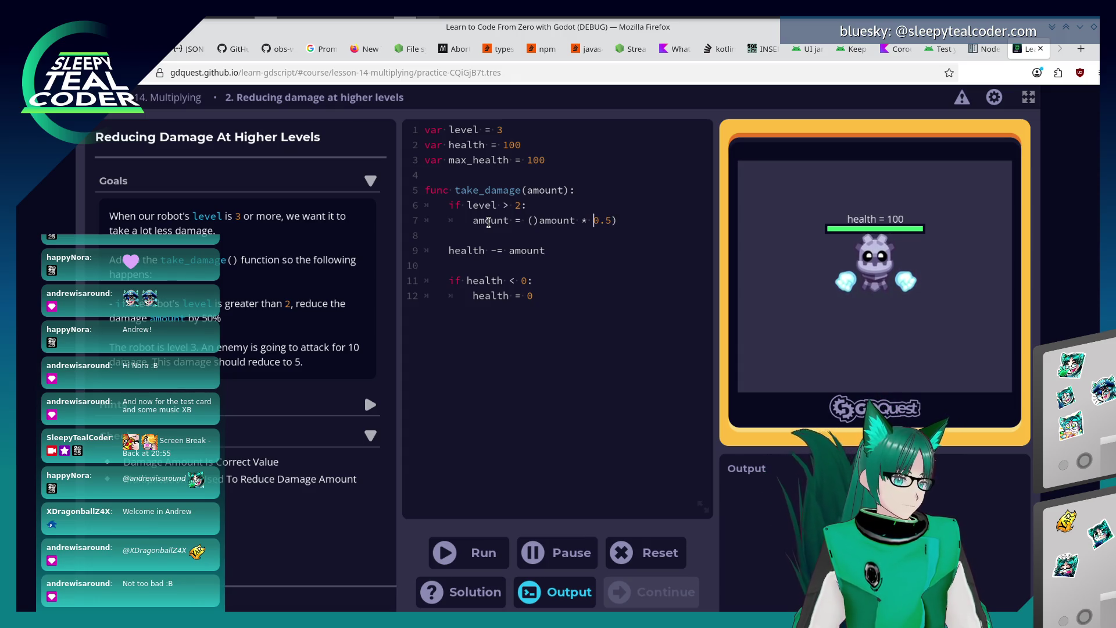
key(BackSpace)
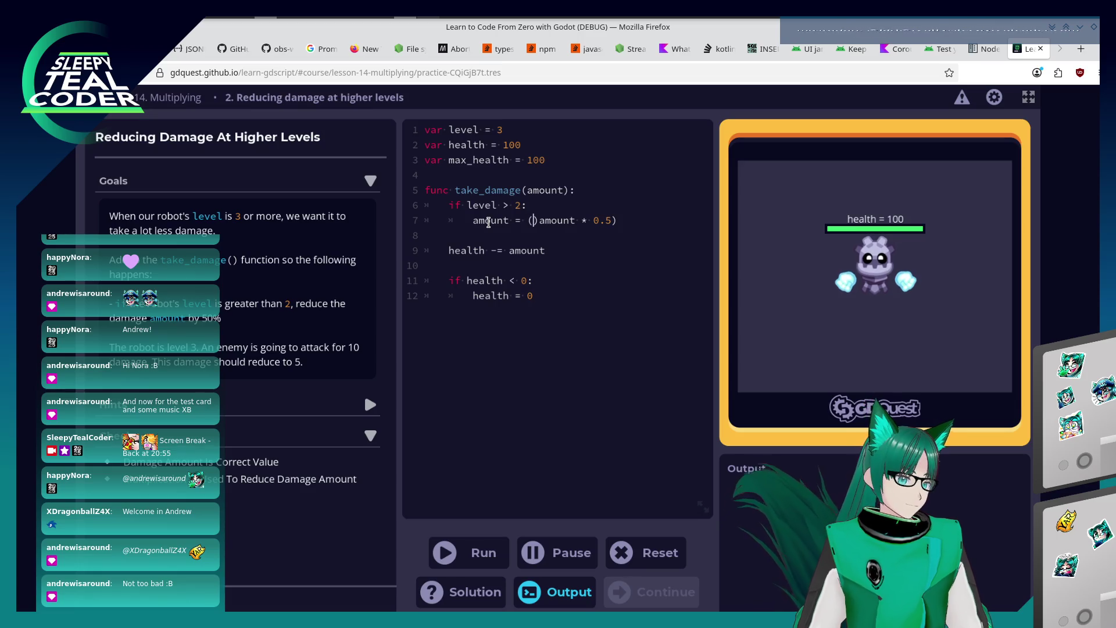
key(ctrl+Return)
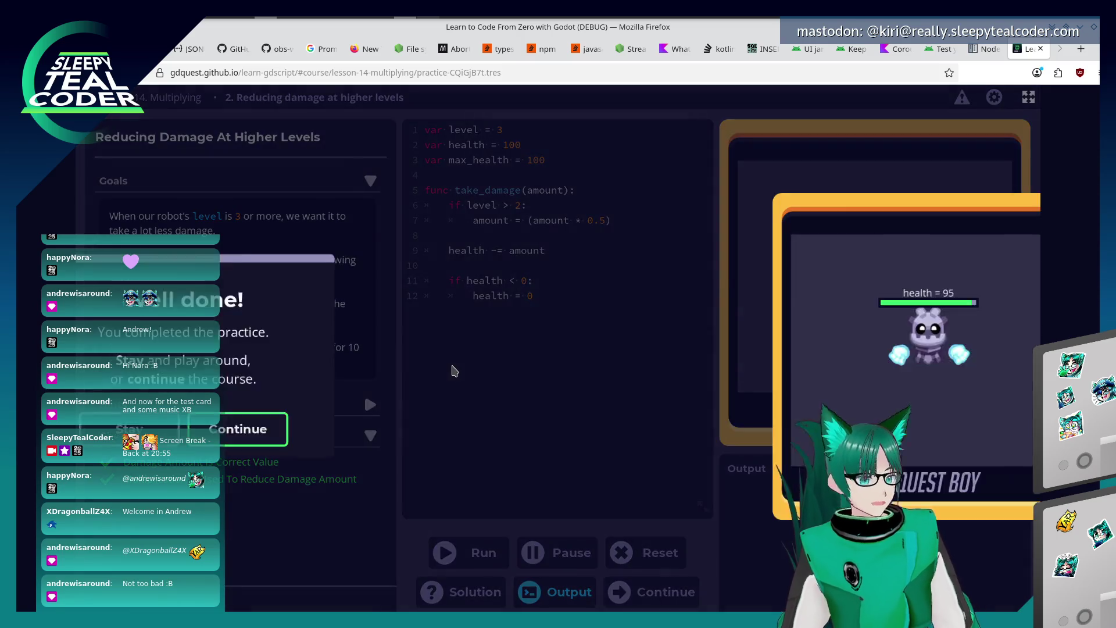
click(471, 428)
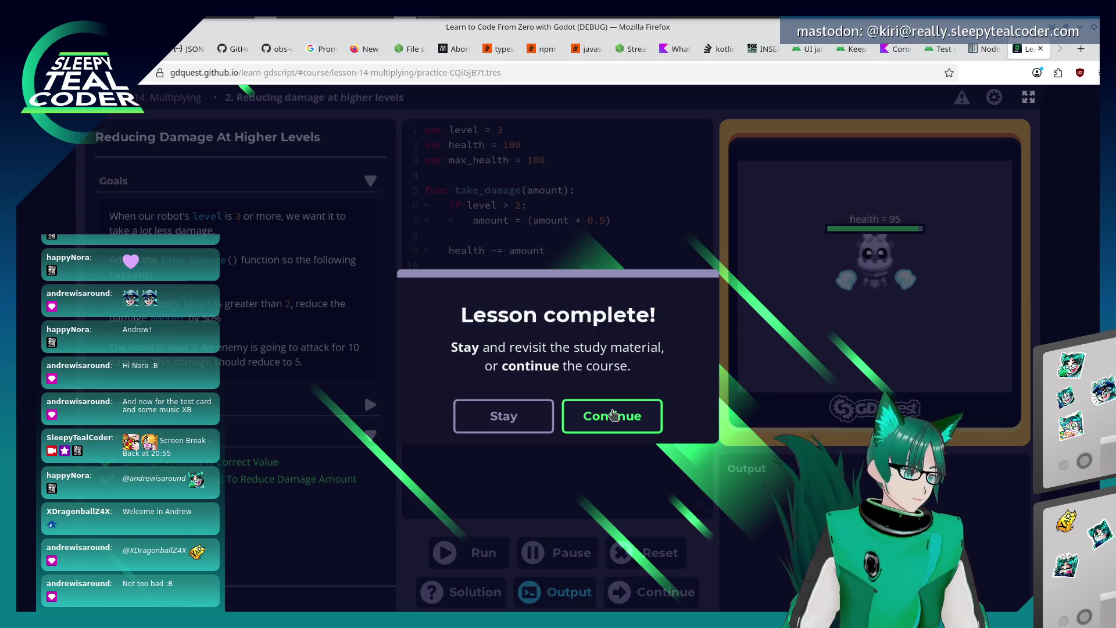
Continue into the 2D Vectors lesson and preview the robot growing on level up.
click(614, 415)
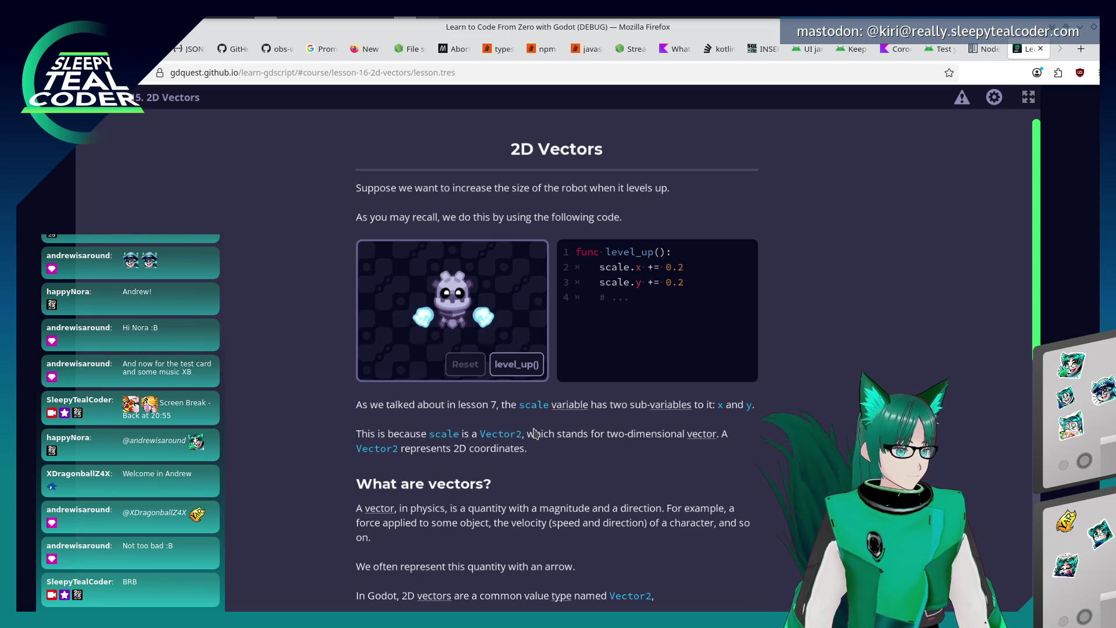
click(514, 364)
scroll(633, 498, down, 2)
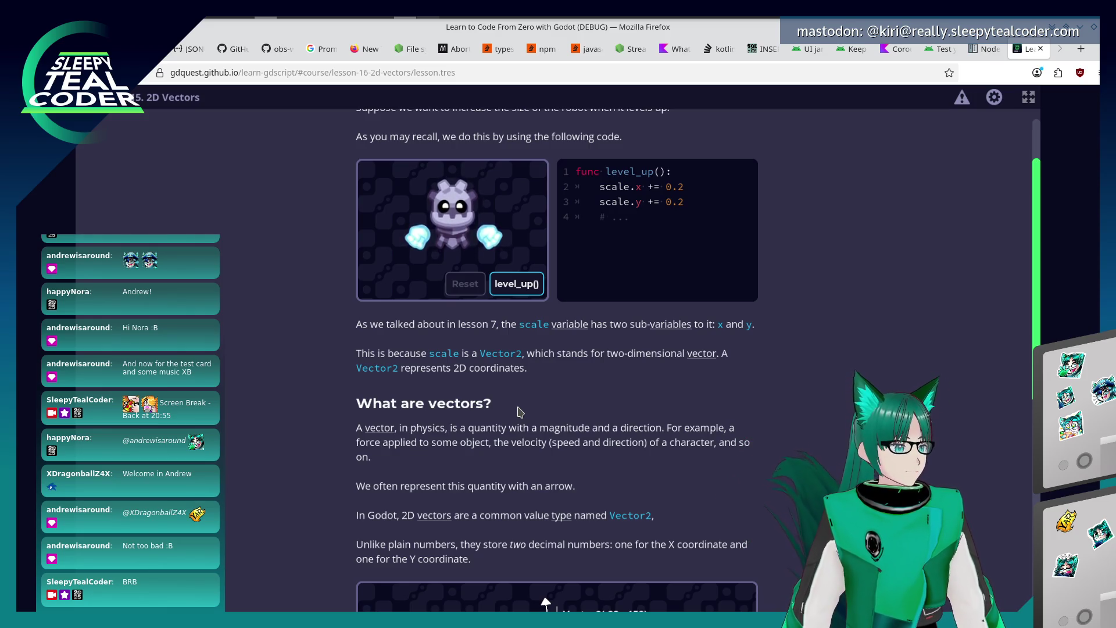
scroll(520, 412, down, 1)
scroll(517, 412, down, 2)
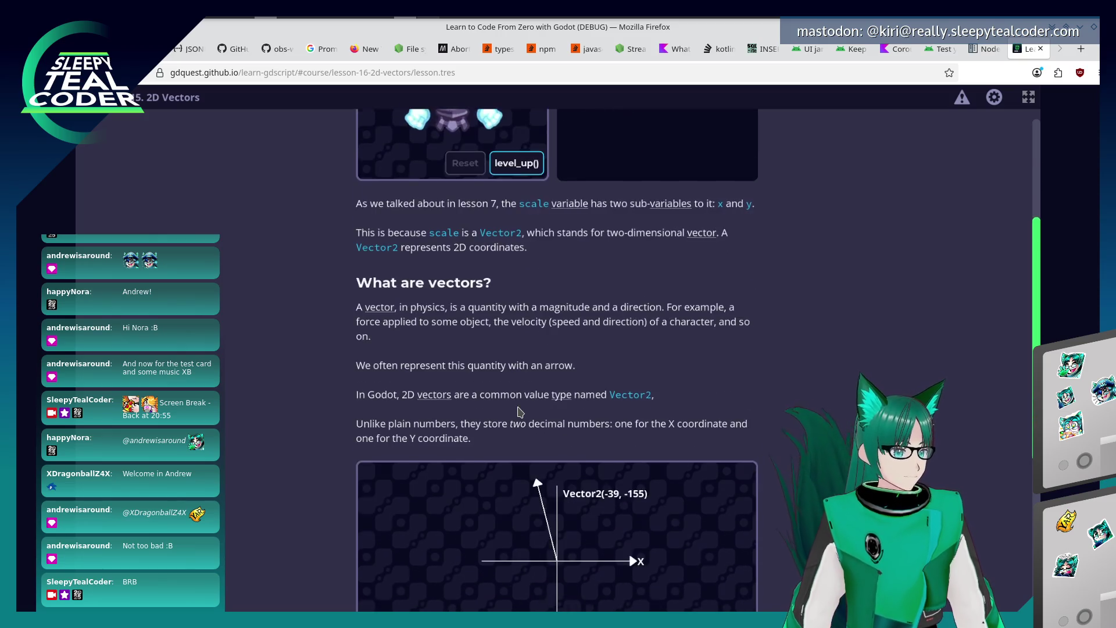
scroll(517, 412, down, 2)
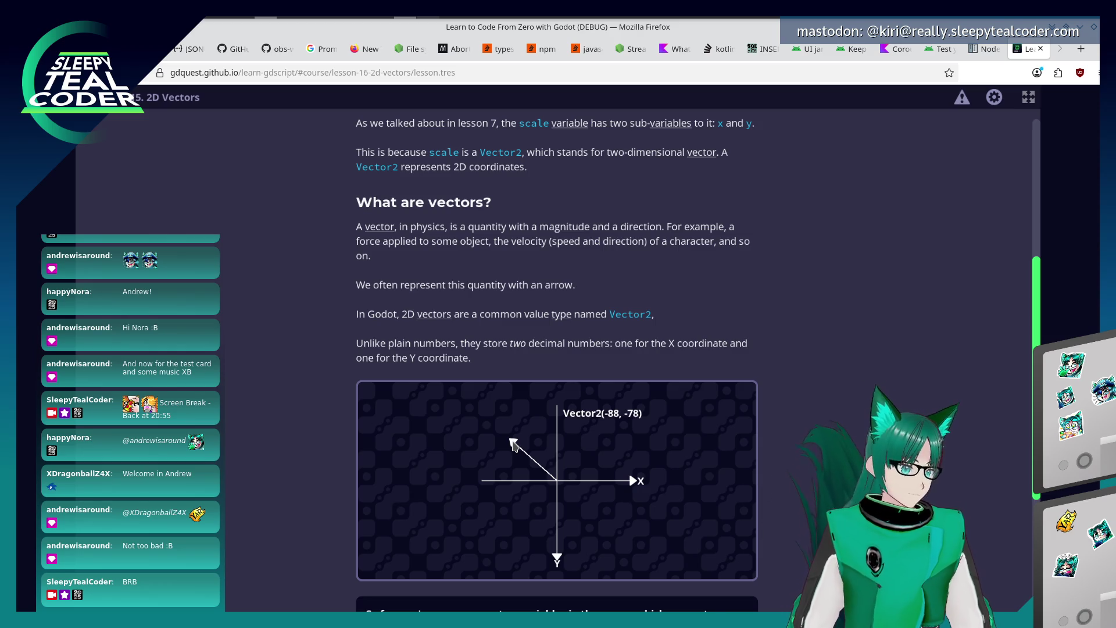
scroll(767, 419, down, 2)
scroll(731, 431, down, 2)
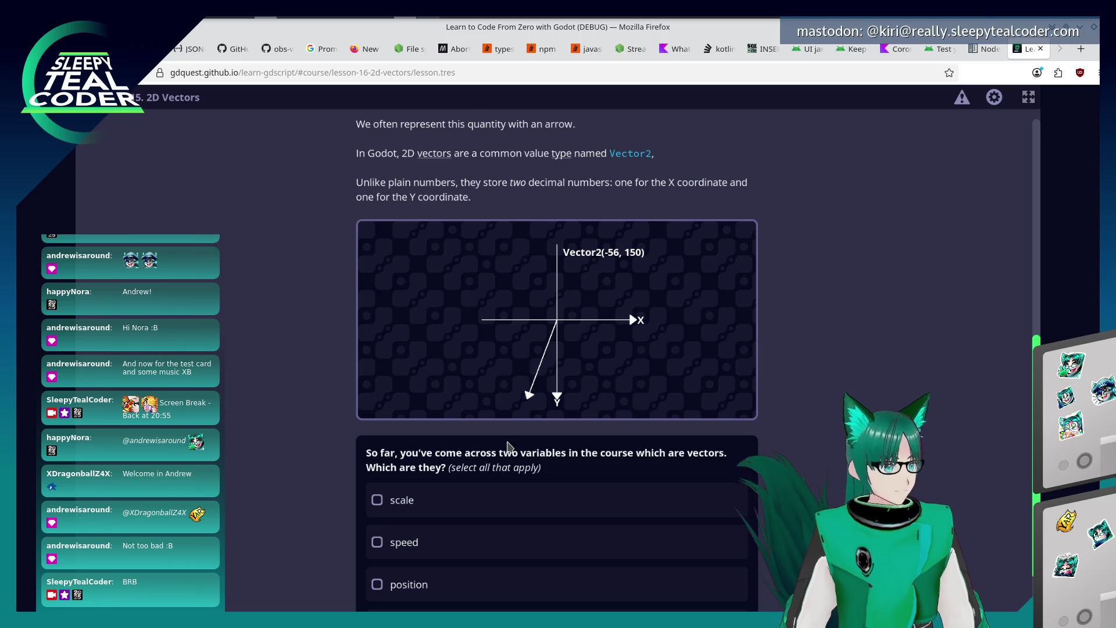
scroll(508, 446, down, 2)
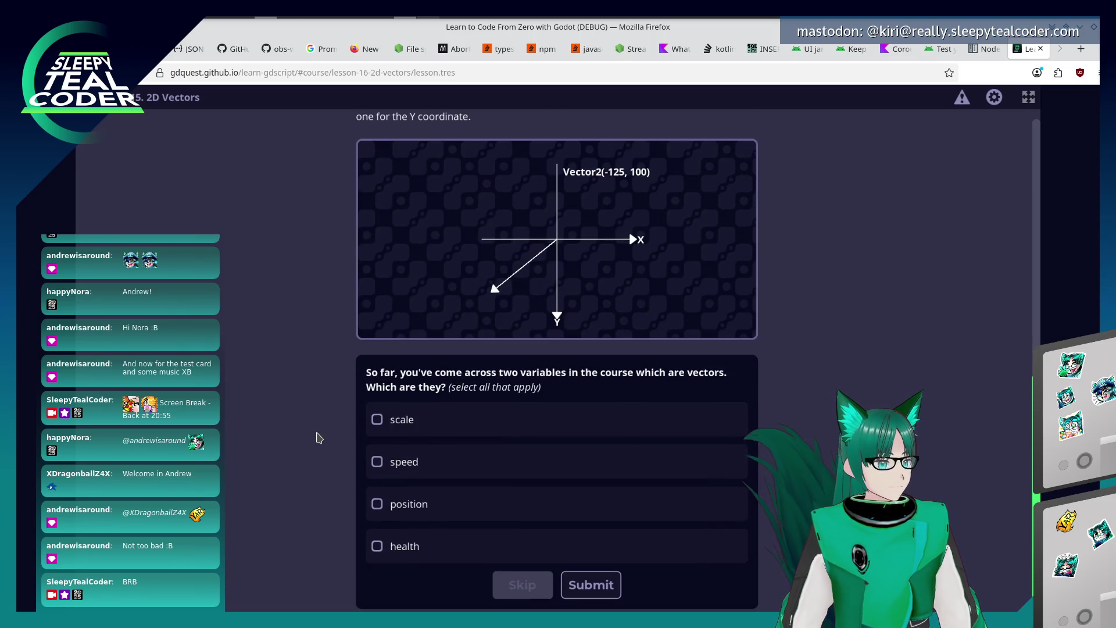
Tick scale as one of the vector variables in the quiz.
click(376, 422)
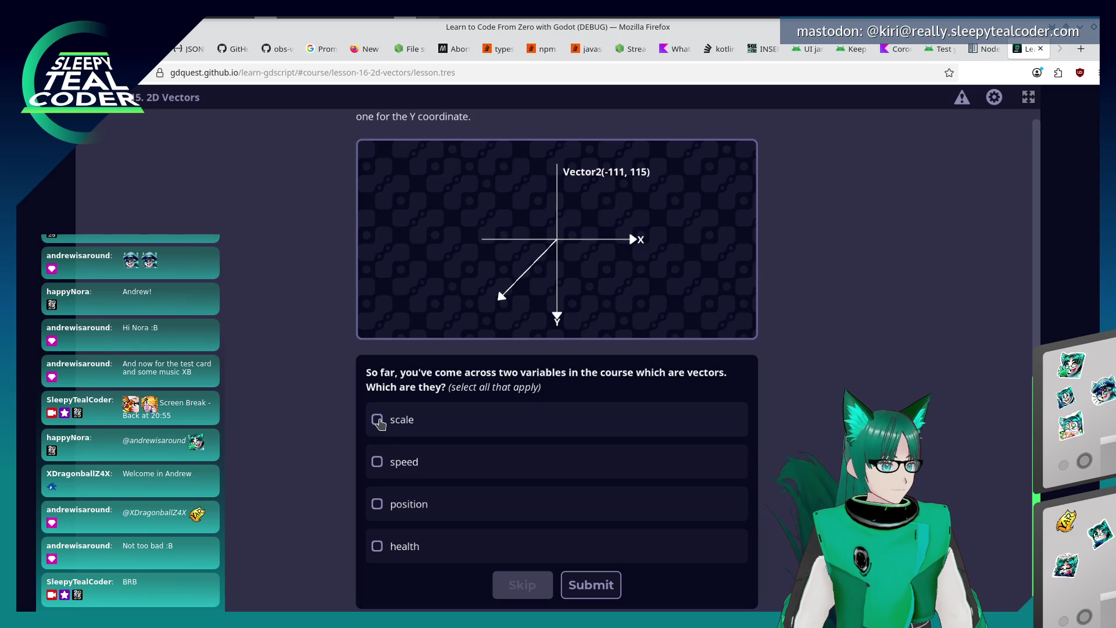